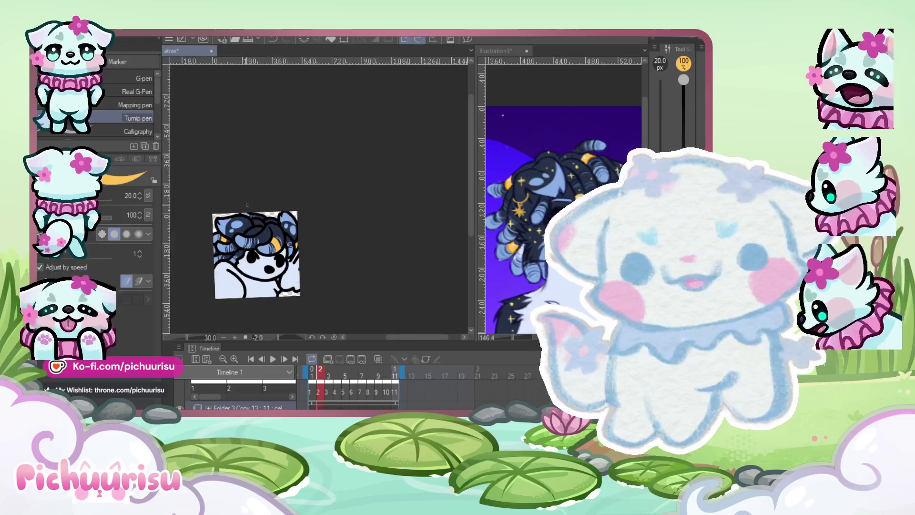
# Step back to frame 1 of the animation, then forward to frame 2
pyautogui.scroll(-2, 231, 264)
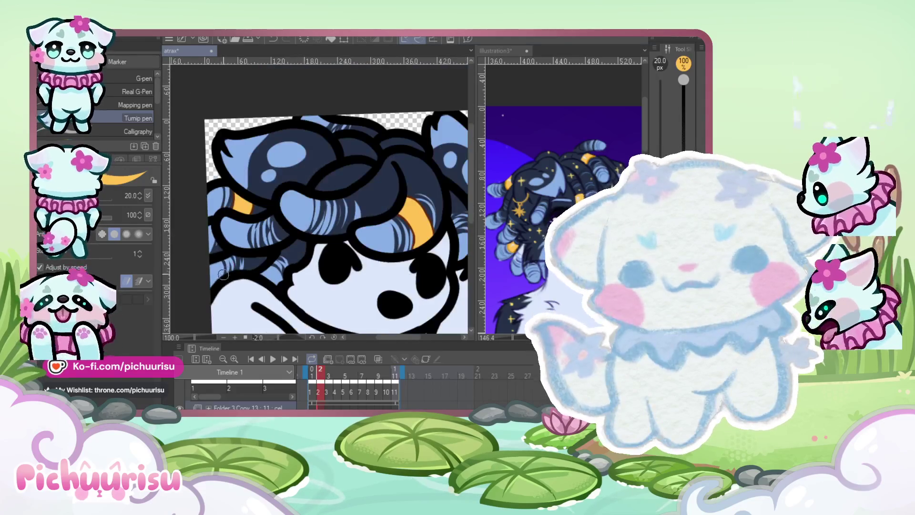
pyautogui.hotkey('ctrl', 'Left')
pyautogui.hotkey('ctrl', 'Right')
pyautogui.scroll(4, 232, 255)
pyautogui.scroll(-2, 231, 240)
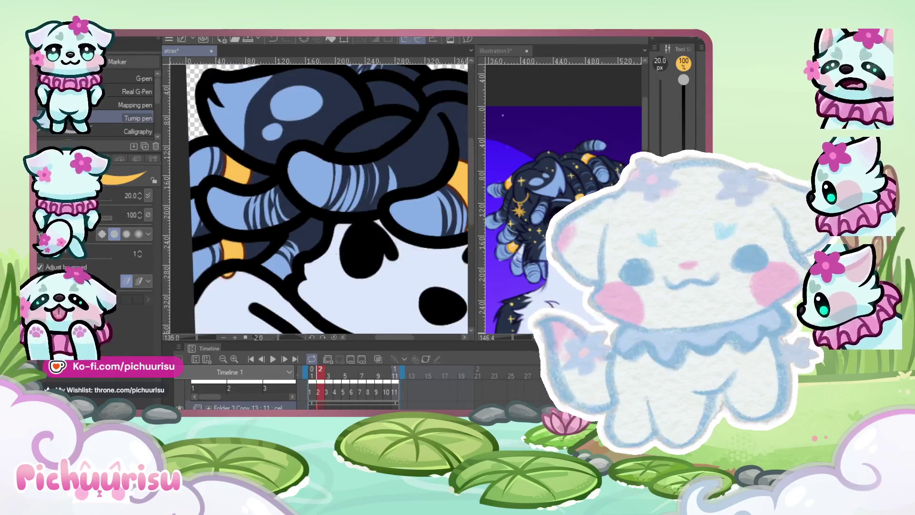
pyautogui.scroll(-3, 214, 275)
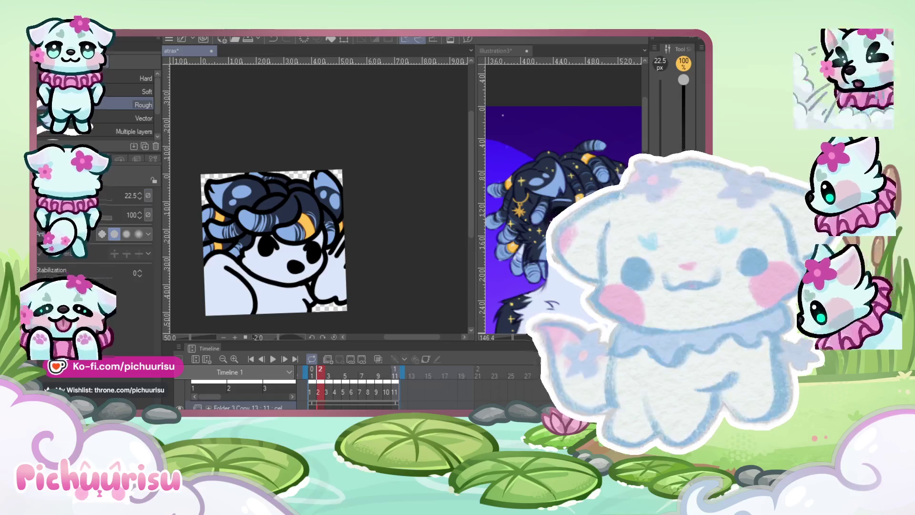
# Switch to the pen, then undo and redo the last orange hair stroke
pyautogui.press('p')
pyautogui.scroll(5, 224, 254)
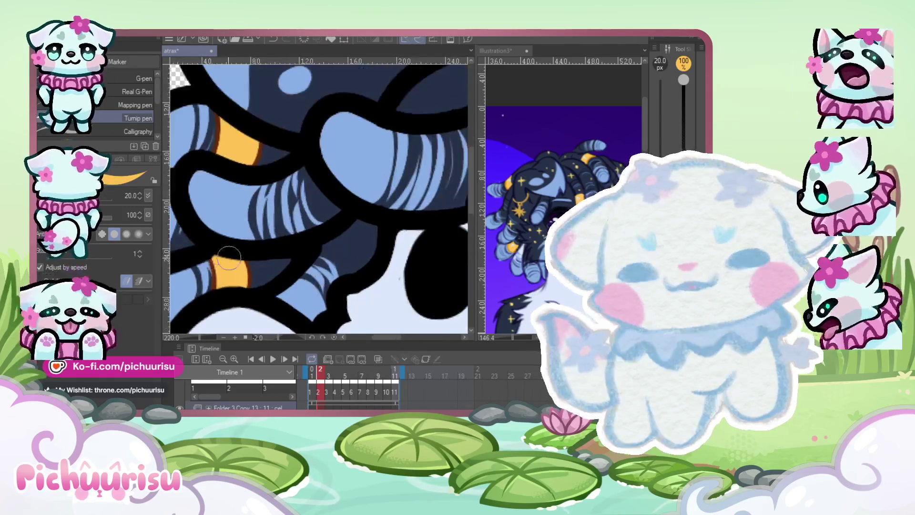
pyautogui.hotkey('ctrl', 'z')
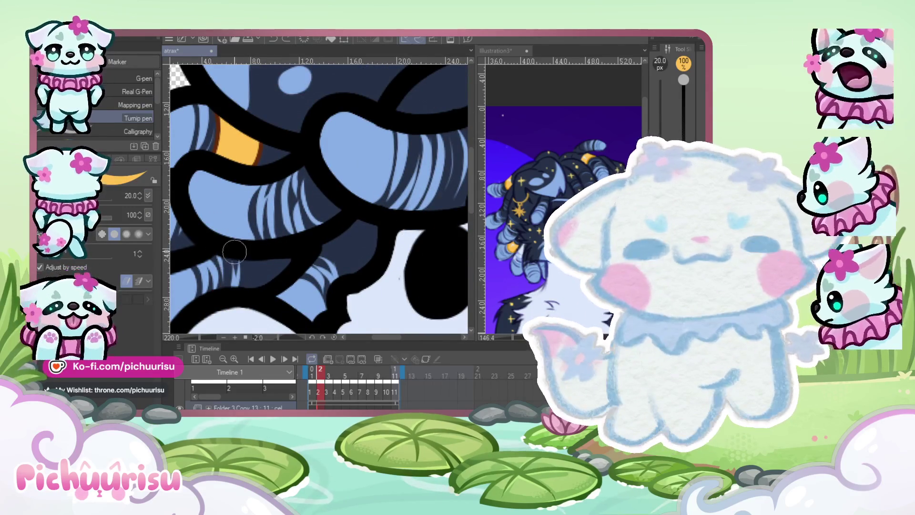
pyautogui.hotkey('ctrl', 'y')
# Settle on frame 3, where the hair strands still lack orange bands
pyautogui.scroll(-5, 304, 315)
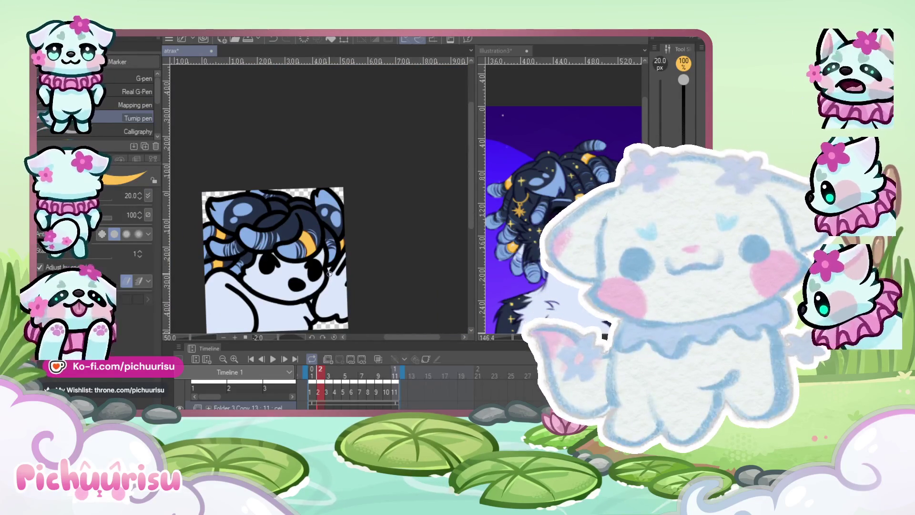
pyautogui.scroll(5, 219, 220)
pyautogui.scroll(-4, 218, 220)
pyautogui.scroll(-3, 289, 209)
pyautogui.press('Left')
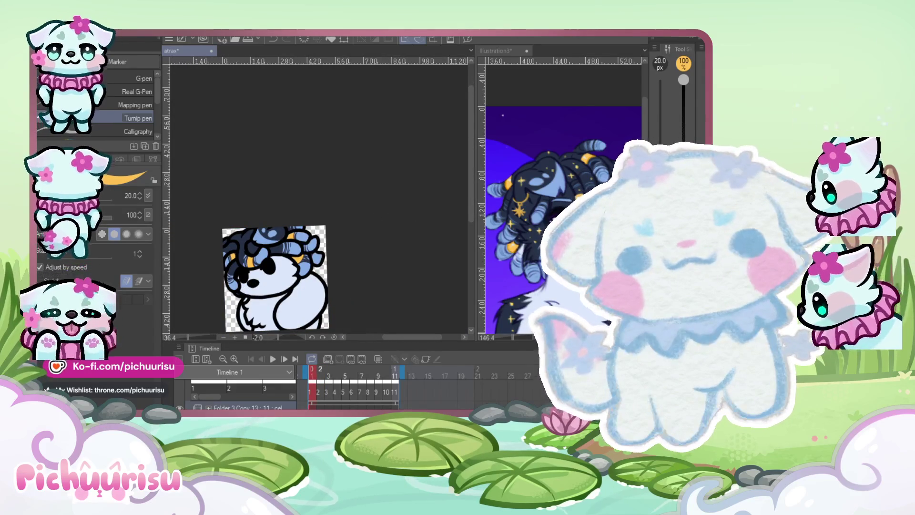
pyautogui.press('Right')
pyautogui.press('Right')
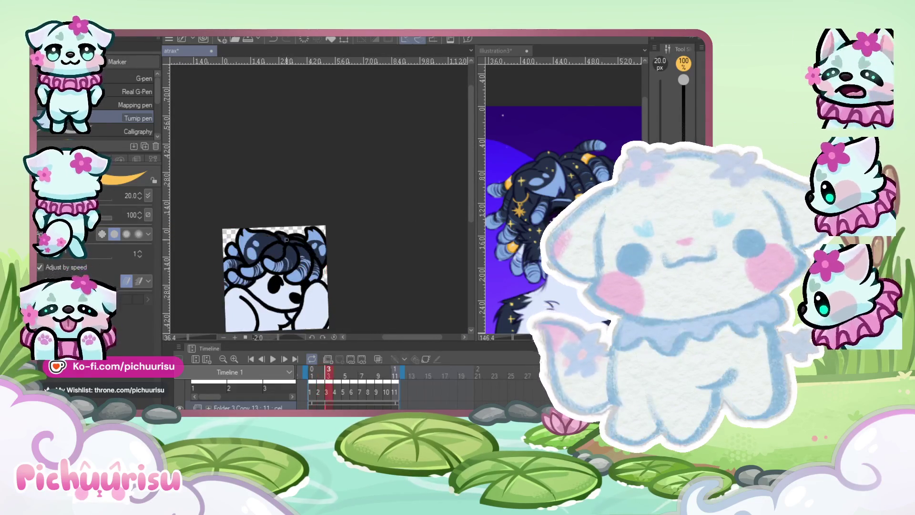
# Compare frame 2's orange hair bands against frame 3
pyautogui.scroll(2, 287, 228)
pyautogui.scroll(5, 286, 228)
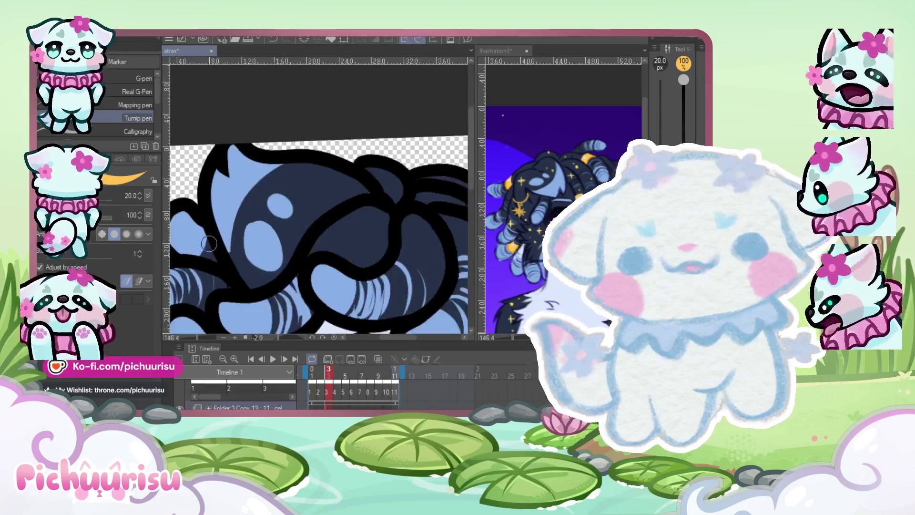
pyautogui.scroll(-4, 213, 245)
pyautogui.scroll(2, 221, 226)
pyautogui.scroll(1, 221, 227)
pyautogui.scroll(-3, 234, 238)
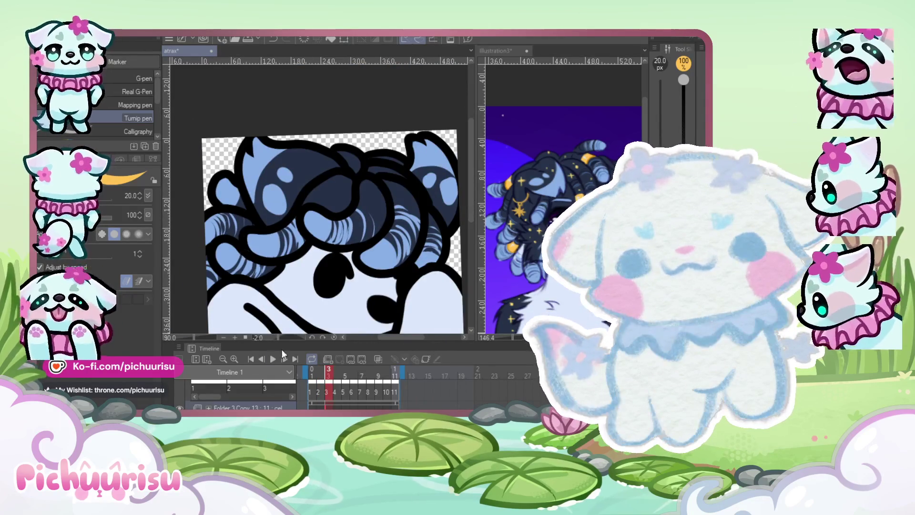
pyautogui.press('Left')
pyautogui.press('Right')
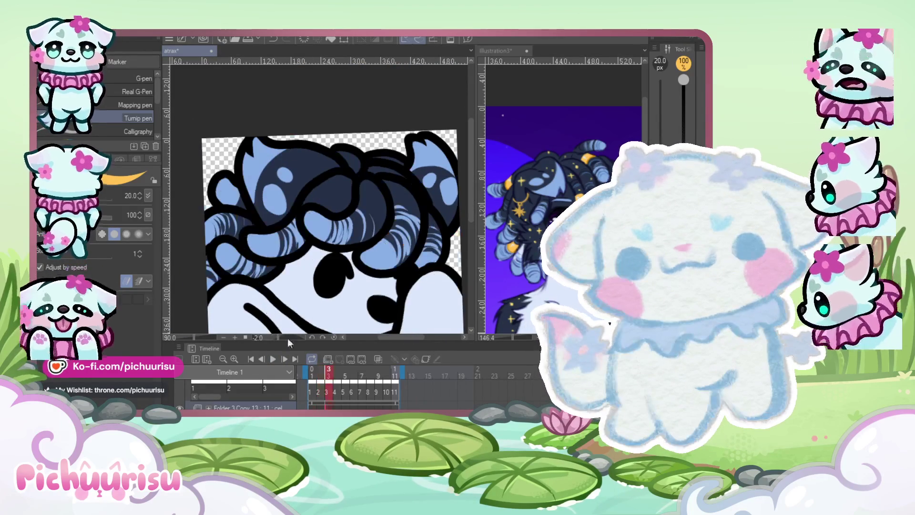
# Paint an orange band down the central hair strand on frame 3
pyautogui.scroll(6, 253, 210)
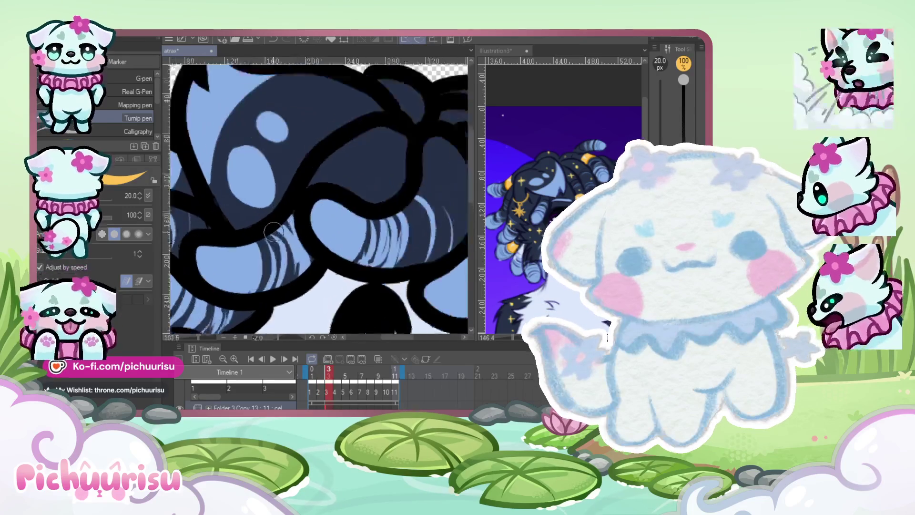
pyautogui.moveTo(323, 230)
pyautogui.mouseDown()
pyautogui.moveTo(333, 267)
pyautogui.moveTo(317, 281)
pyautogui.mouseUp()
pyautogui.moveTo(315, 214); pyautogui.dragTo(317, 231)
pyautogui.scroll(-4, 314, 225)
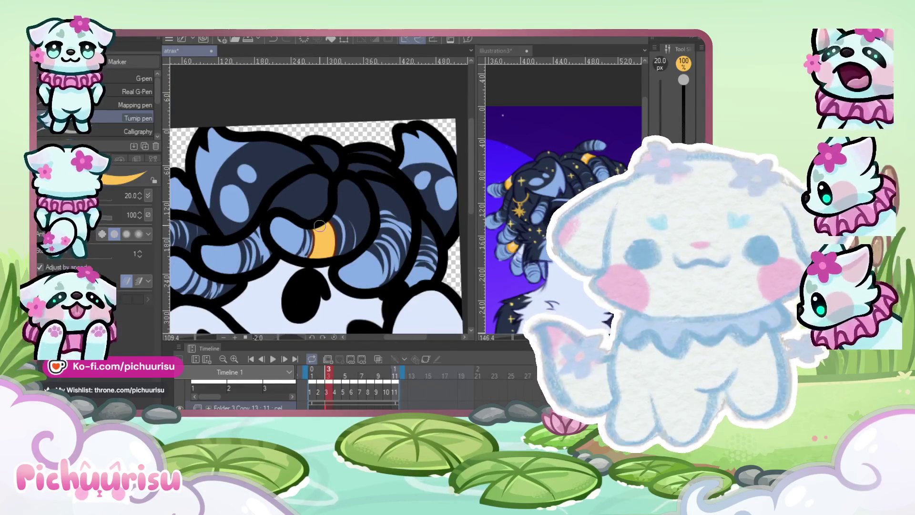
pyautogui.scroll(-2, 389, 230)
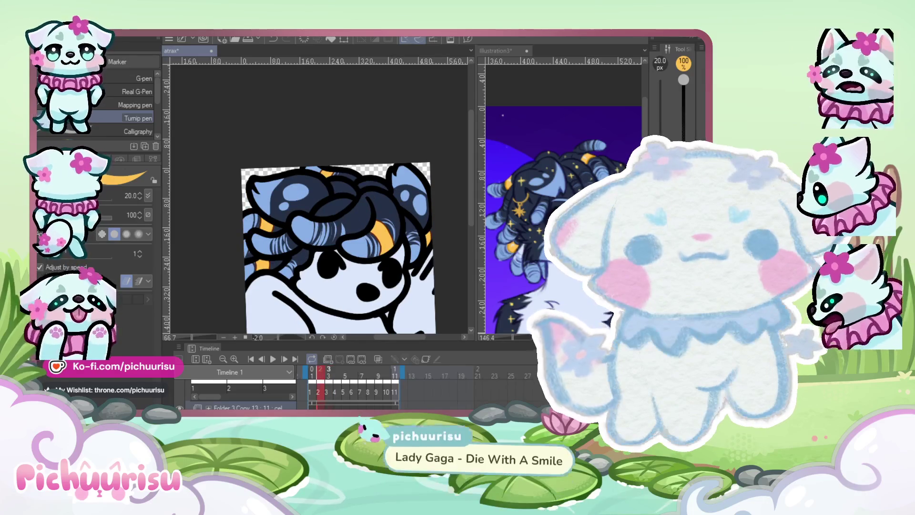
pyautogui.scroll(3, 251, 232)
pyautogui.scroll(1, 249, 232)
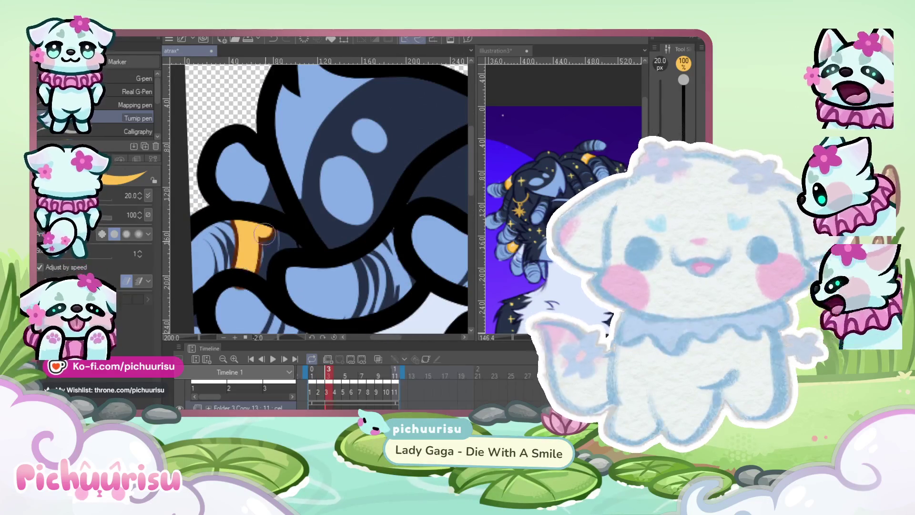
pyautogui.scroll(-1, 266, 232)
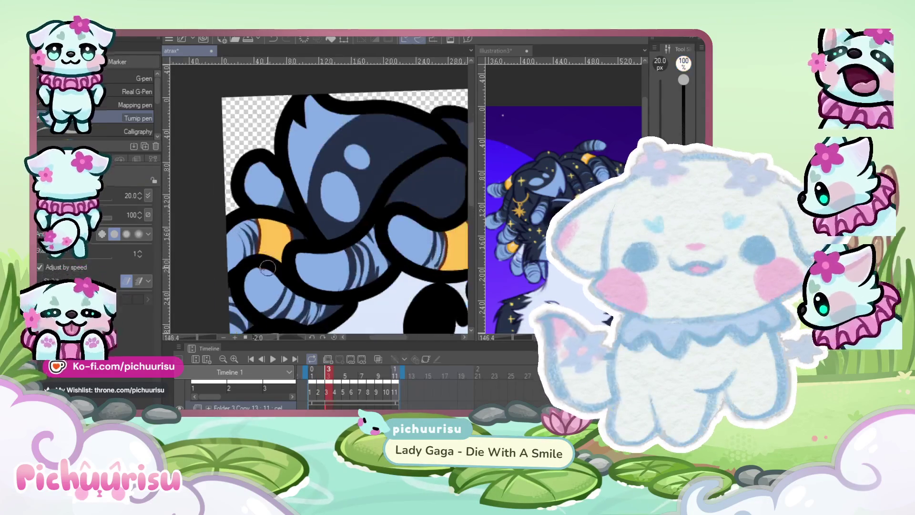
pyautogui.scroll(1, 248, 228)
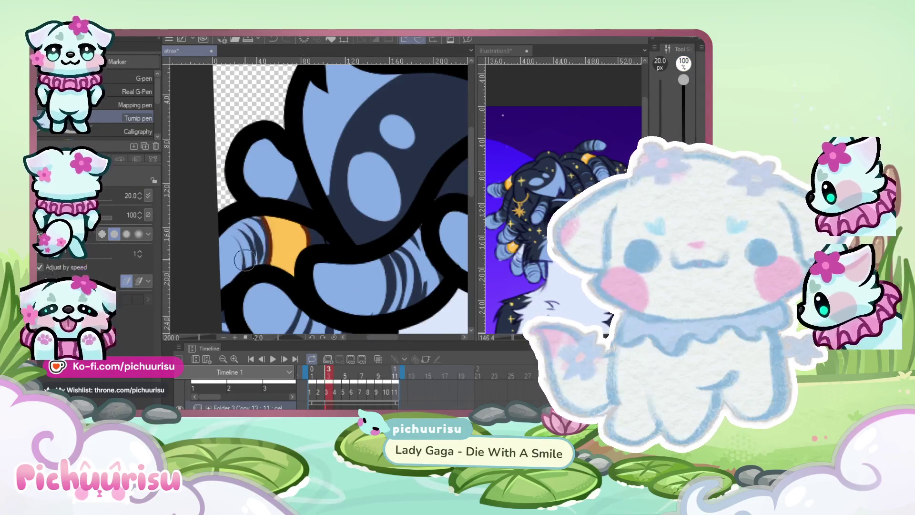
pyautogui.scroll(-3, 238, 268)
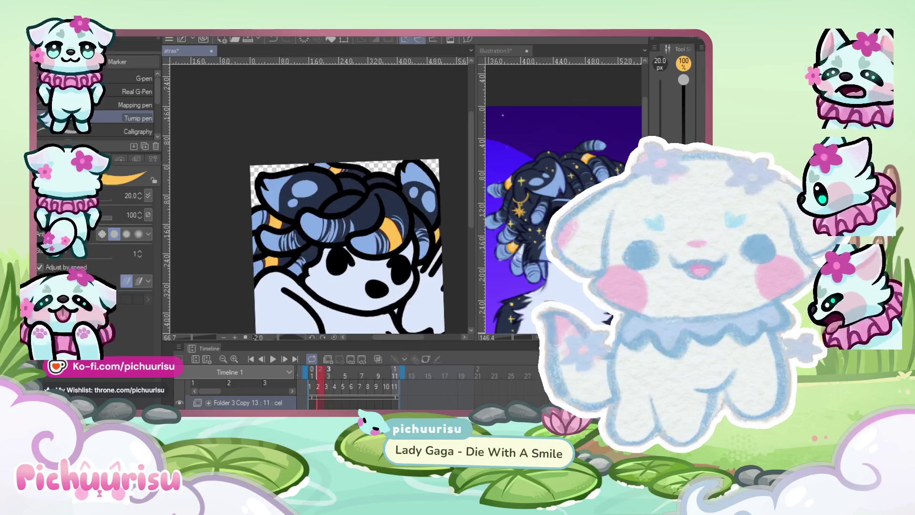
pyautogui.scroll(3, 261, 263)
# Add orange to the lower-left hair strand on frame 3
pyautogui.moveTo(260, 263); pyautogui.dragTo(254, 262)
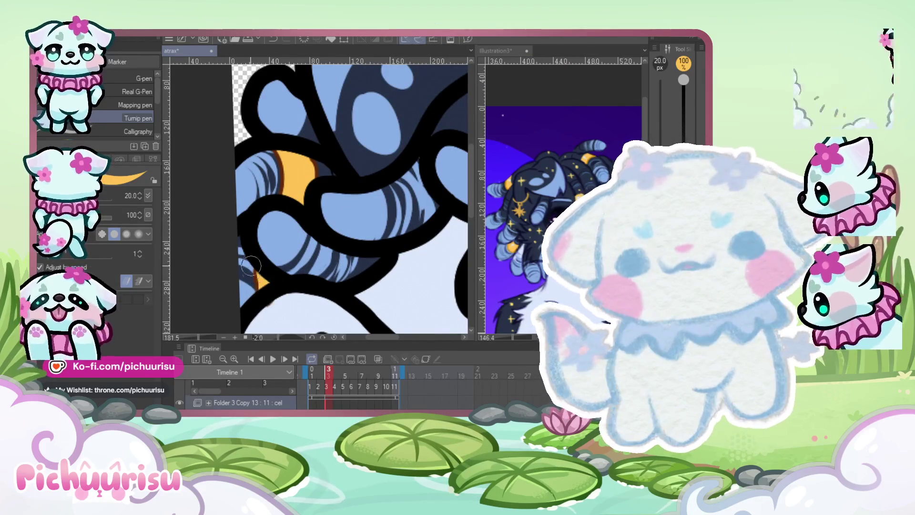
pyautogui.scroll(-4, 240, 250)
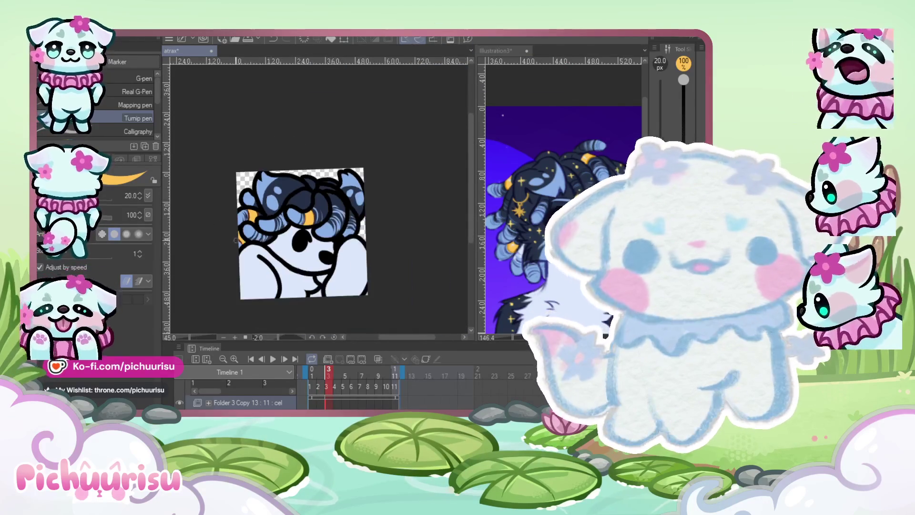
pyautogui.scroll(2, 242, 111)
pyautogui.scroll(2, 236, 227)
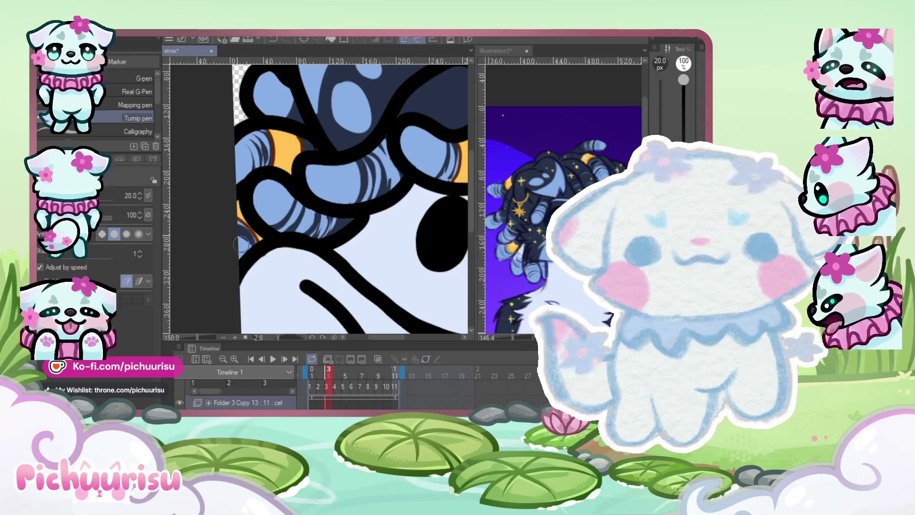
pyautogui.scroll(-3, 241, 246)
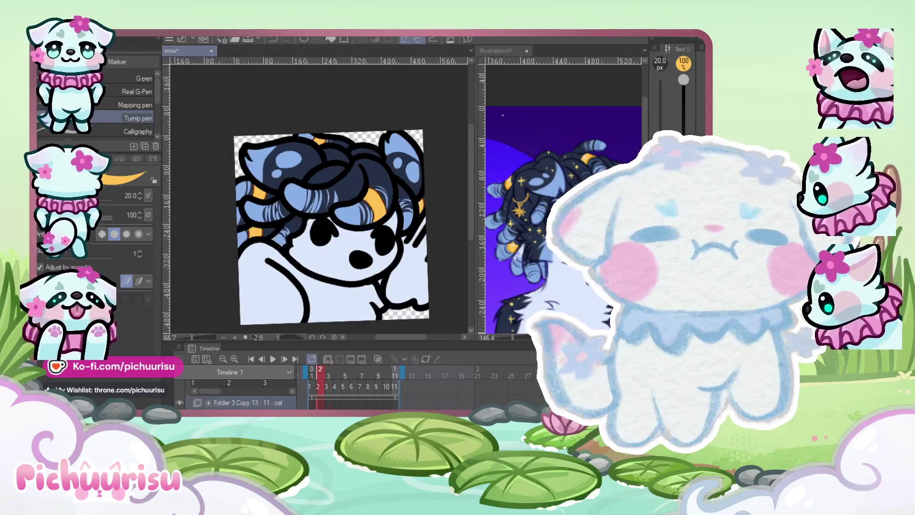
pyautogui.scroll(4, 318, 215)
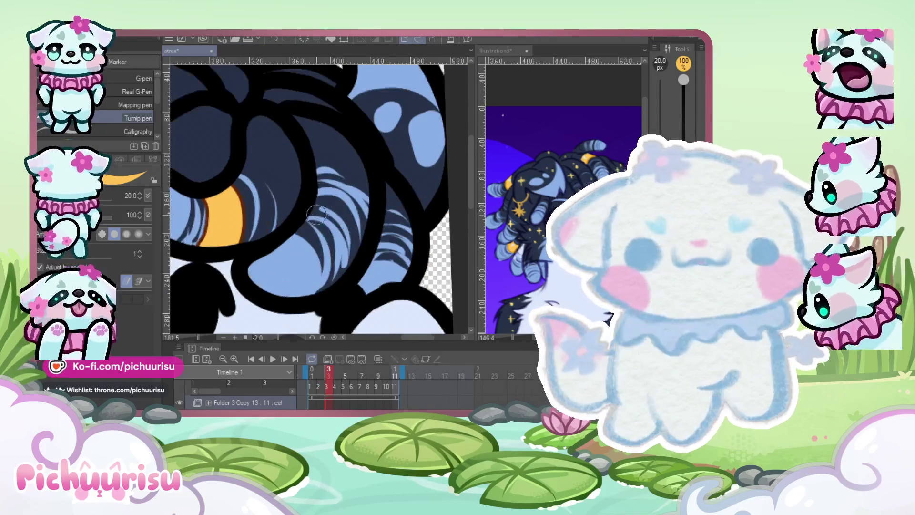
pyautogui.scroll(-2, 337, 200)
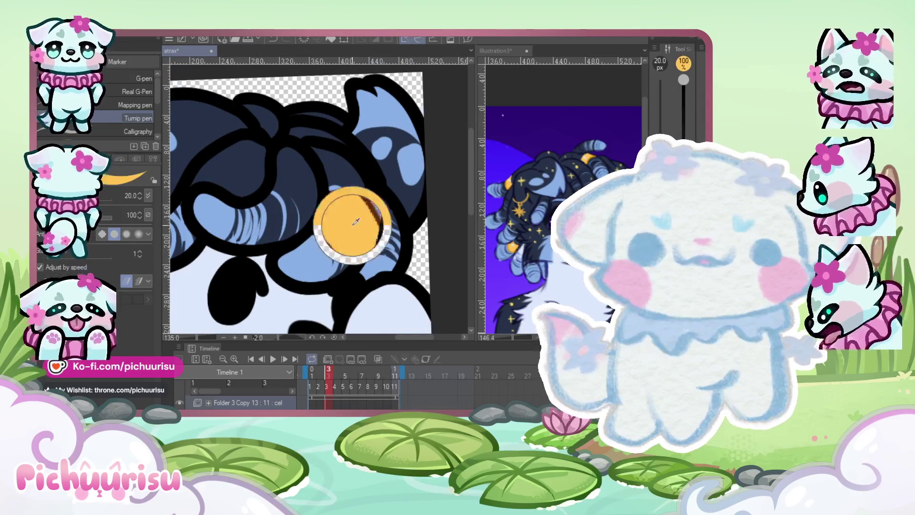
pyautogui.scroll(-5, 374, 240)
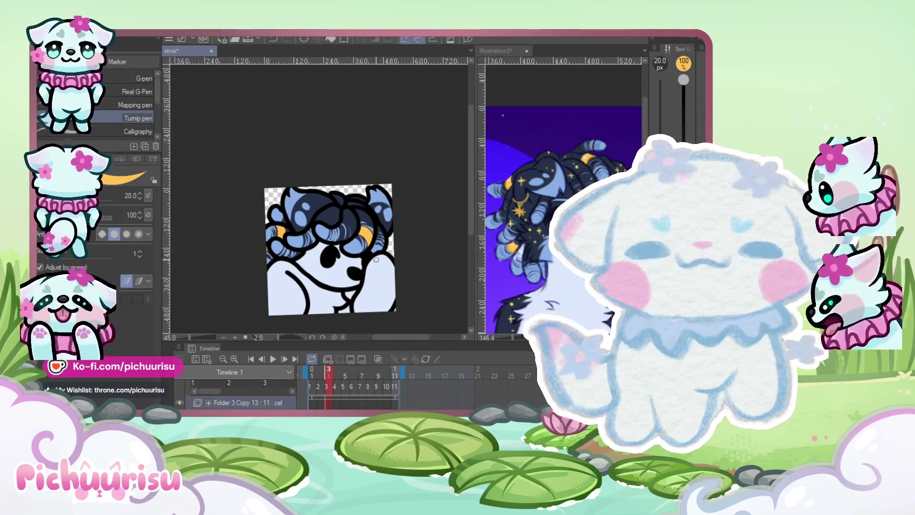
pyautogui.scroll(5, 278, 265)
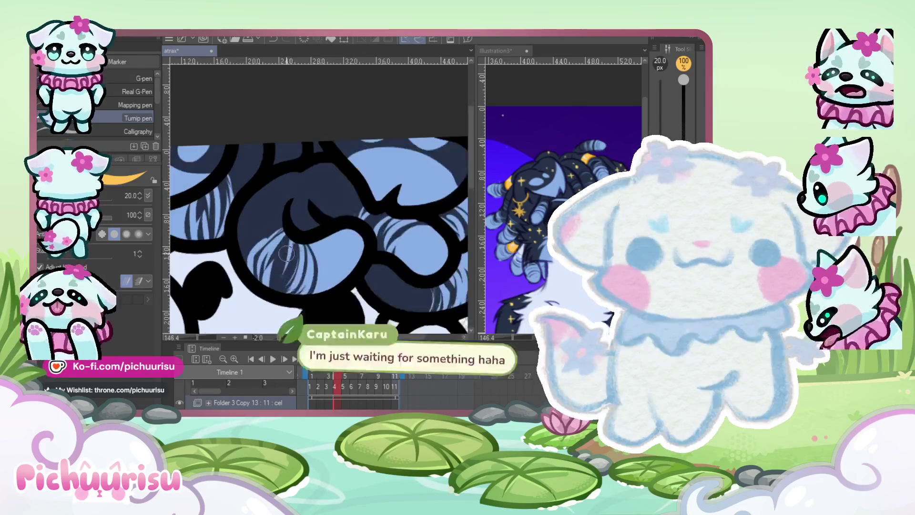
# Lengthen the small orange mark into a full band across the curl
pyautogui.moveTo(278, 265); pyautogui.dragTo(281, 247)
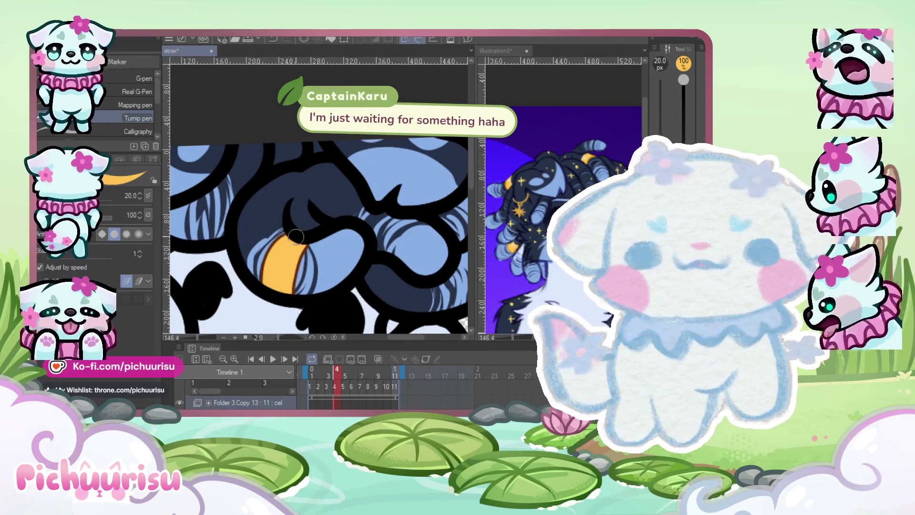
pyautogui.scroll(-5, 273, 193)
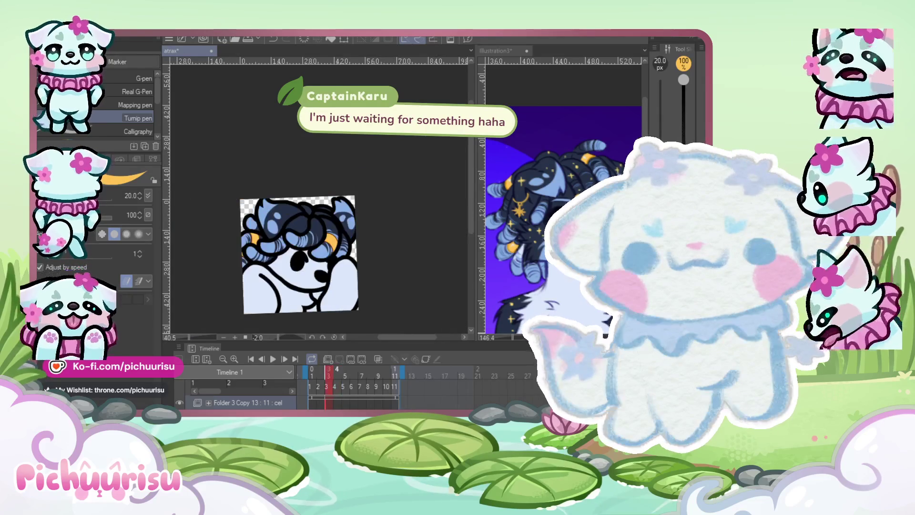
pyautogui.scroll(6, 247, 247)
pyautogui.moveTo(246, 248)
pyautogui.mouseDown()
pyautogui.moveTo(259, 250)
pyautogui.moveTo(241, 219)
pyautogui.mouseUp()
# Sample the dark hair colour from the drawing and zoom over the curls
pyautogui.keyDown('alt'); pyautogui.click(214, 127); pyautogui.keyUp('alt')
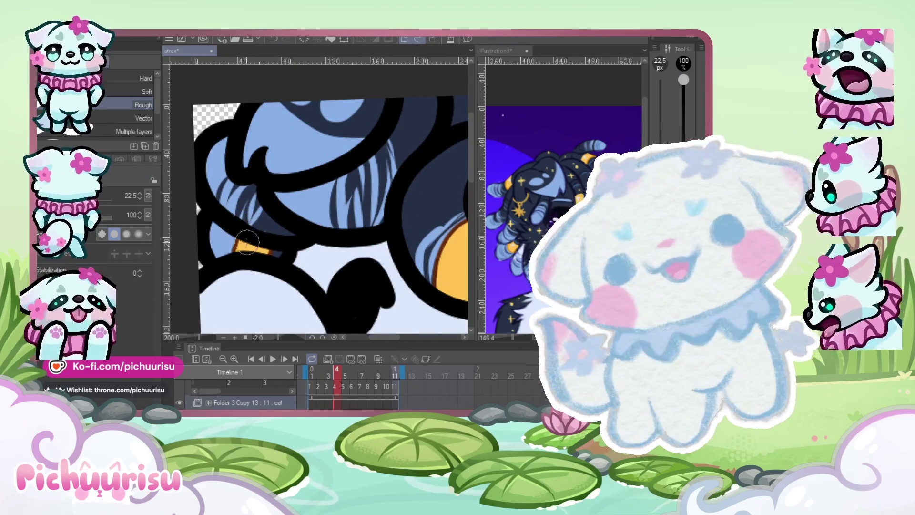
pyautogui.scroll(-4, 250, 238)
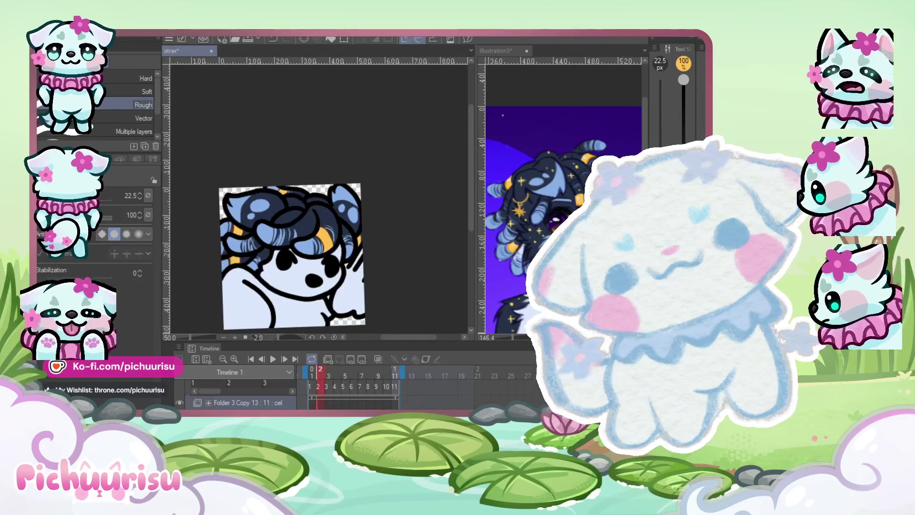
pyautogui.scroll(3, 332, 207)
pyautogui.scroll(3, 332, 208)
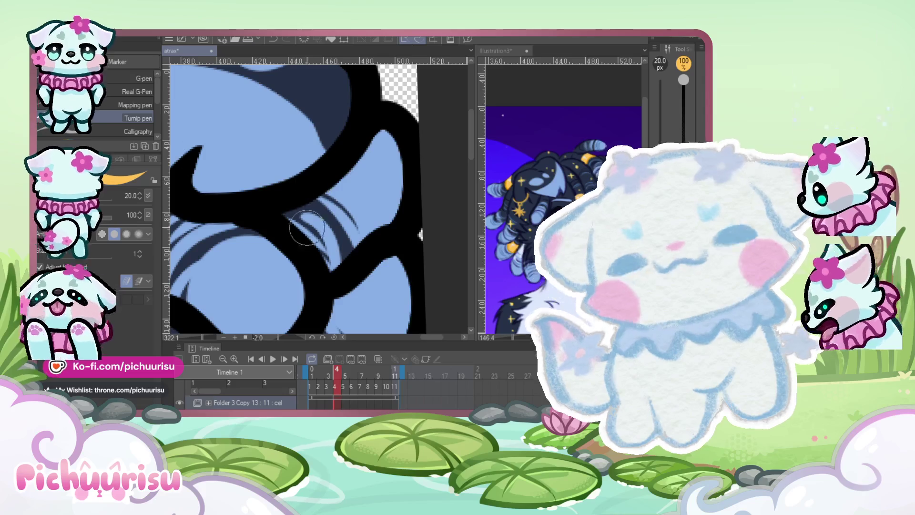
pyautogui.scroll(-6, 327, 275)
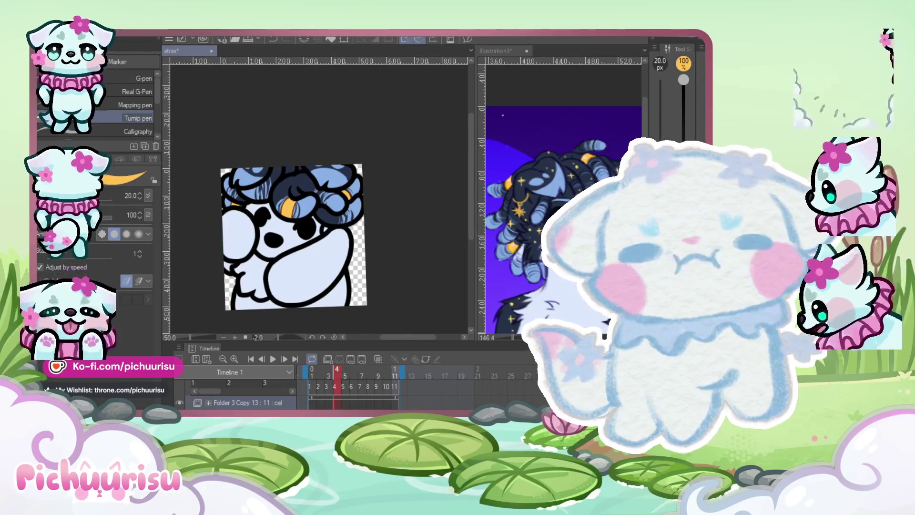
pyautogui.scroll(4, 259, 178)
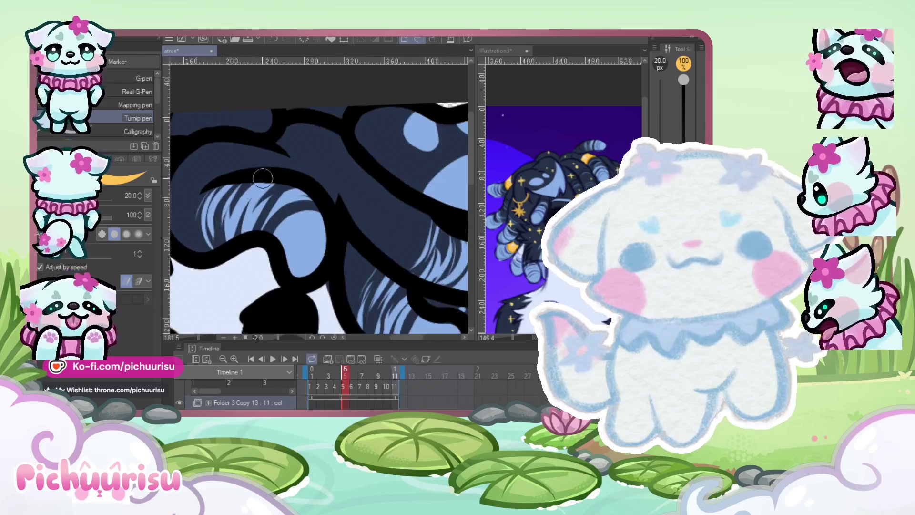
# Paint orange bands into a hair curl and inside the outlined hair stripe
pyautogui.scroll(-4, 250, 179)
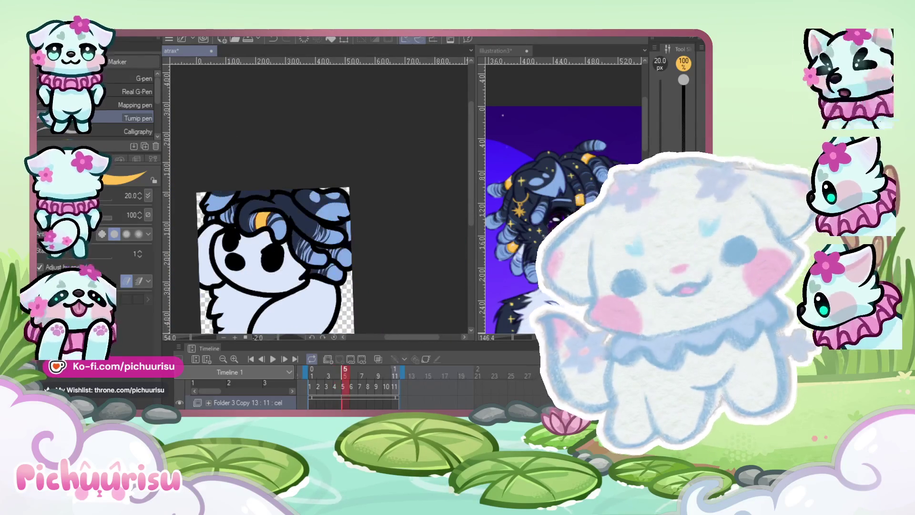
pyautogui.scroll(4, 294, 246)
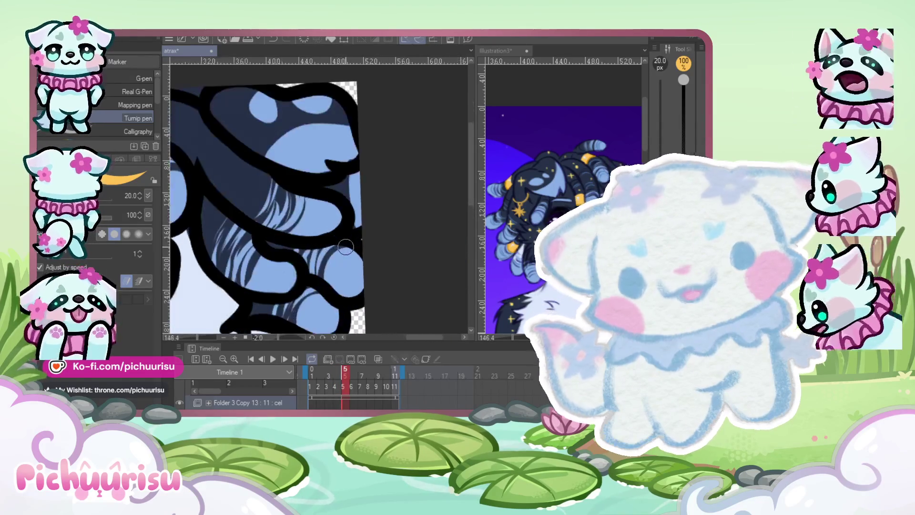
pyautogui.moveTo(294, 245); pyautogui.dragTo(280, 249)
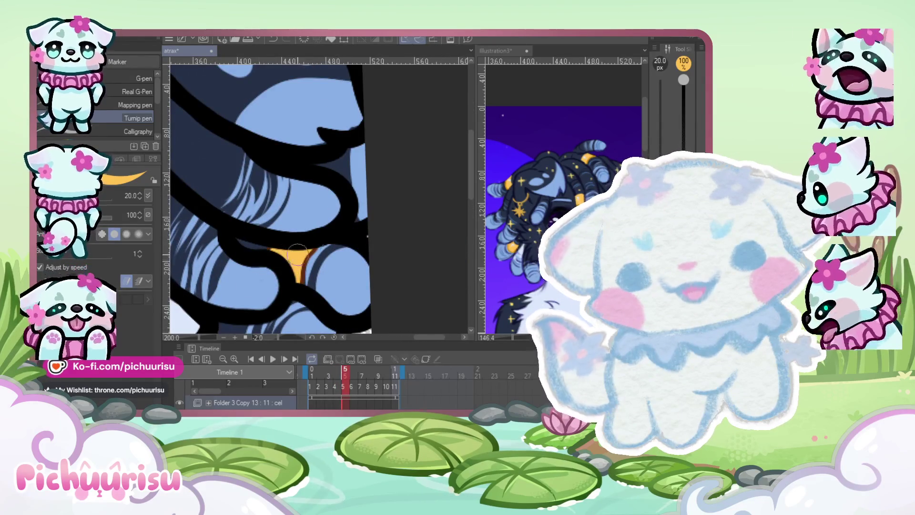
pyautogui.scroll(-4, 289, 260)
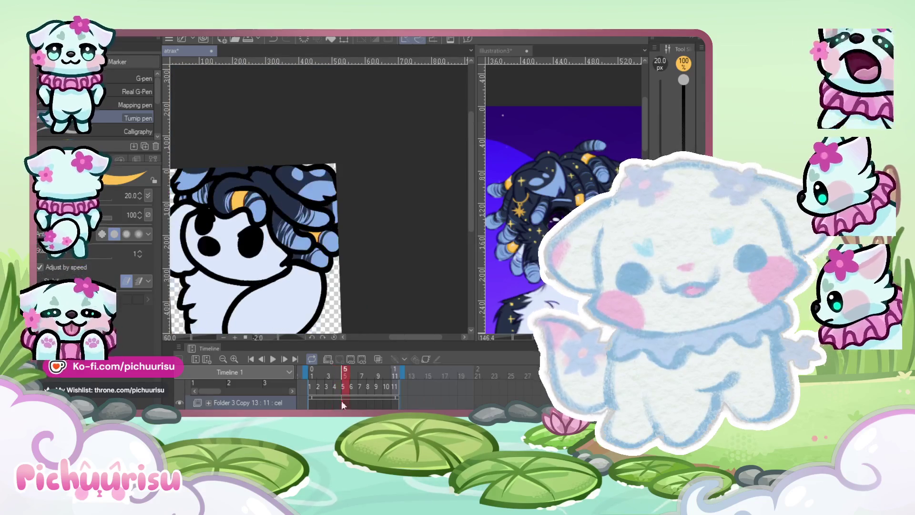
pyautogui.scroll(2, 229, 225)
pyautogui.scroll(1, 229, 226)
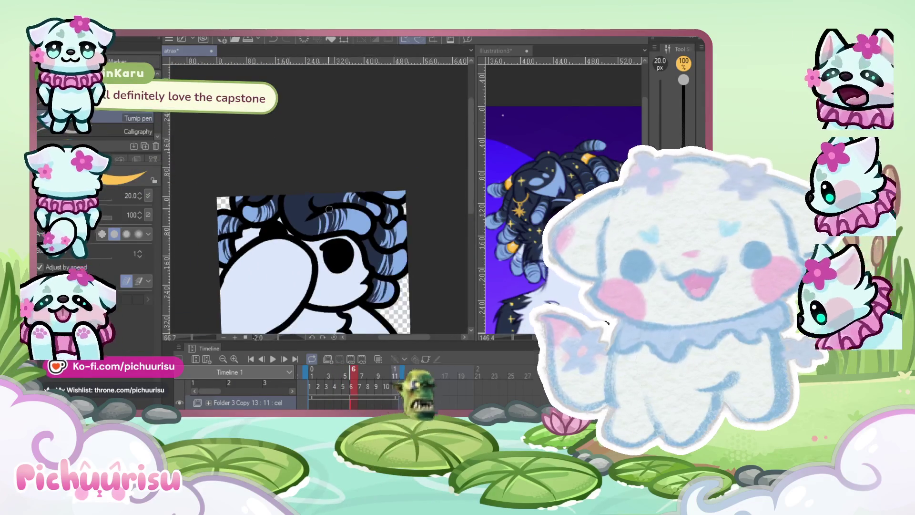
pyautogui.scroll(3, 315, 209)
pyautogui.click(315, 209)
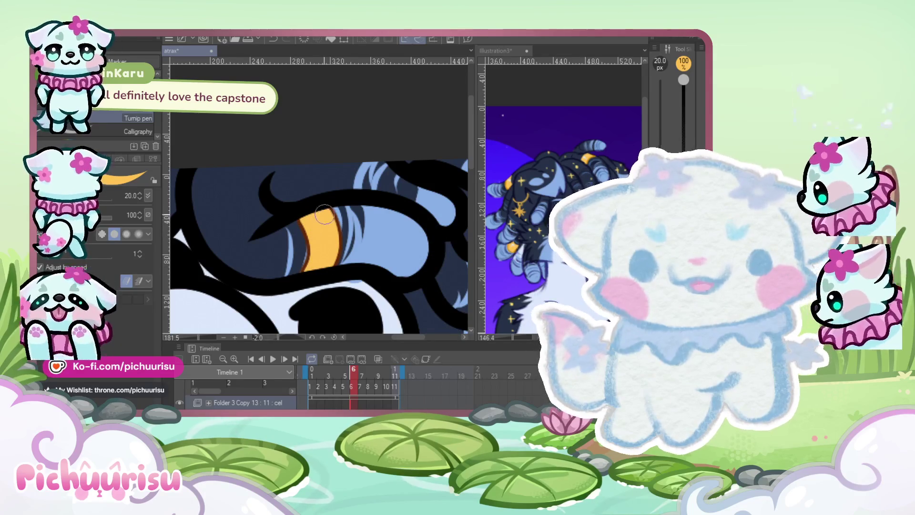
pyautogui.scroll(-5, 314, 267)
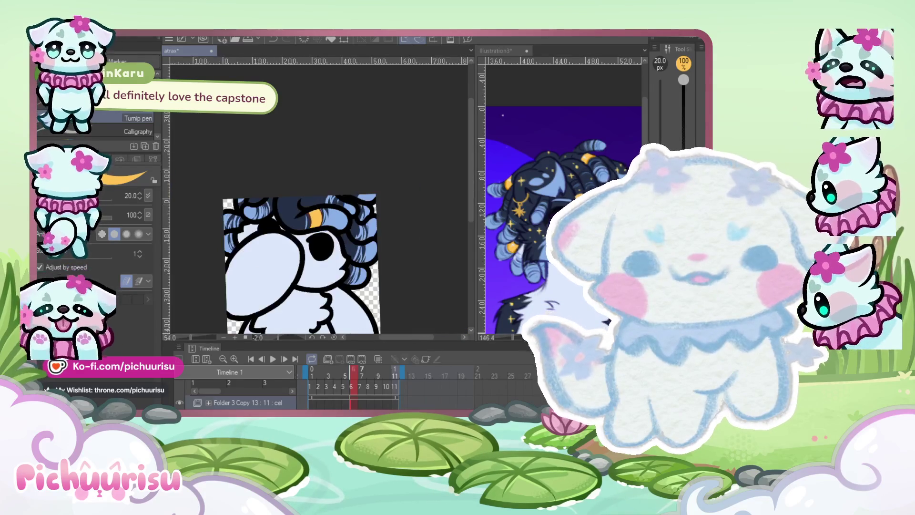
pyautogui.scroll(4, 285, 238)
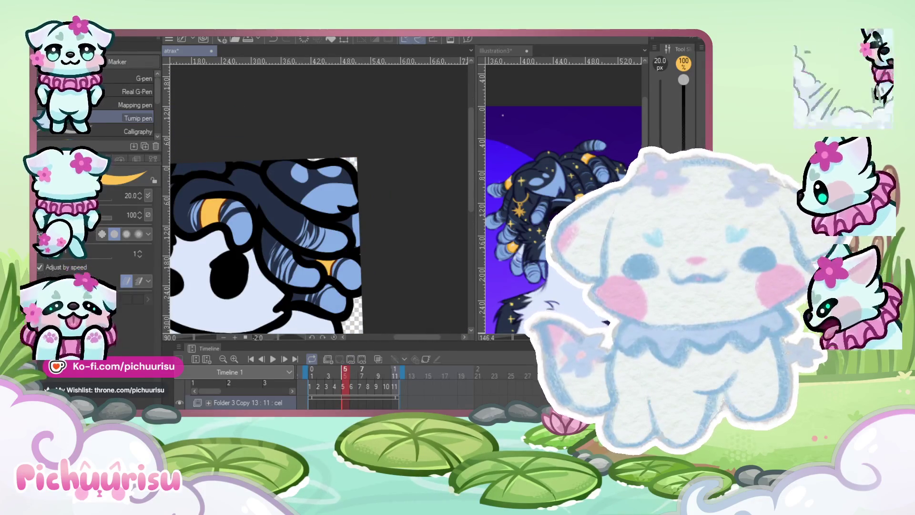
pyautogui.scroll(-4, 347, 259)
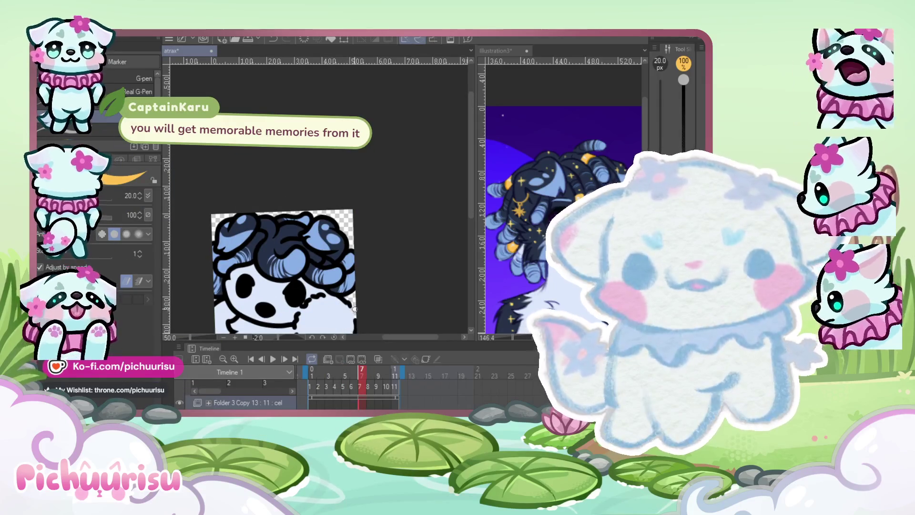
# Flip back and forth between frames 6 and 7 to compare the hair drawings
pyautogui.press('Left')
pyautogui.scroll(2, 351, 251)
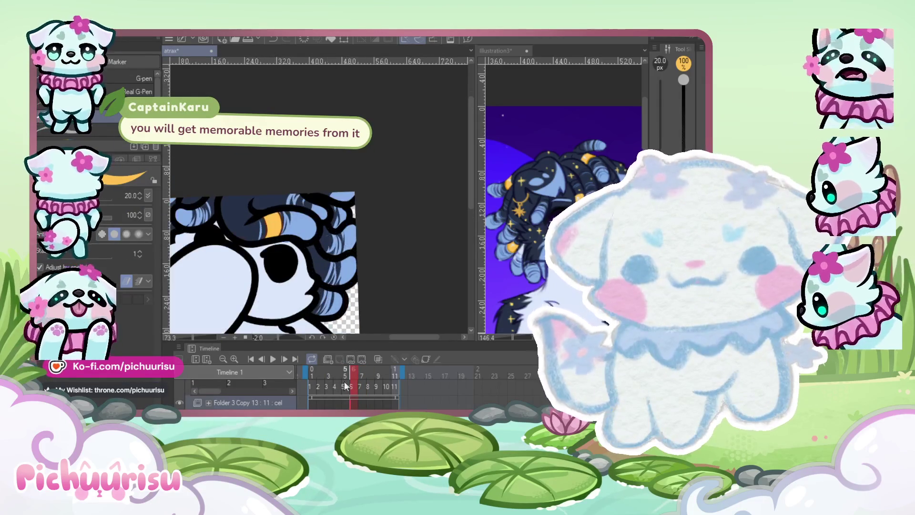
pyautogui.press('Left')
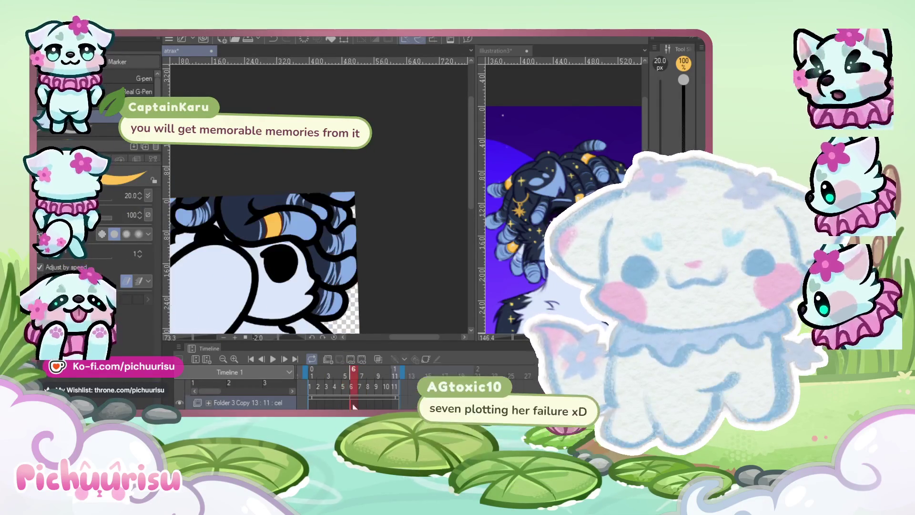
pyautogui.scroll(-1, 318, 271)
pyautogui.press('Right')
pyautogui.press('Left')
pyautogui.press('Left')
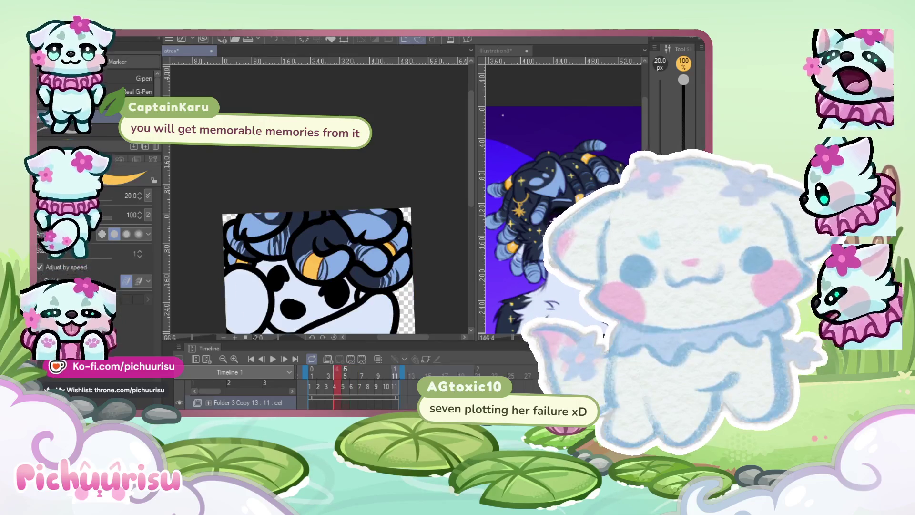
pyautogui.press('Right')
pyautogui.press('Right')
pyautogui.press('Right')
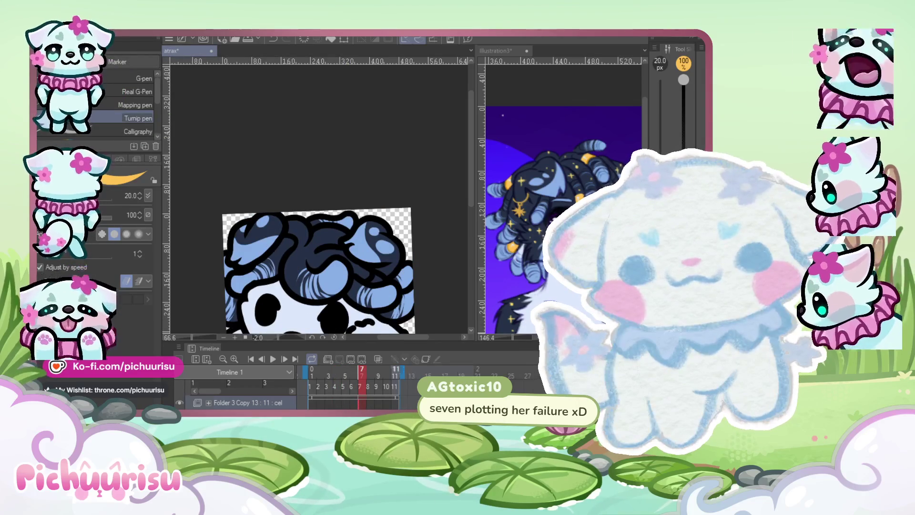
pyautogui.press('Left')
pyautogui.scroll(5, 236, 241)
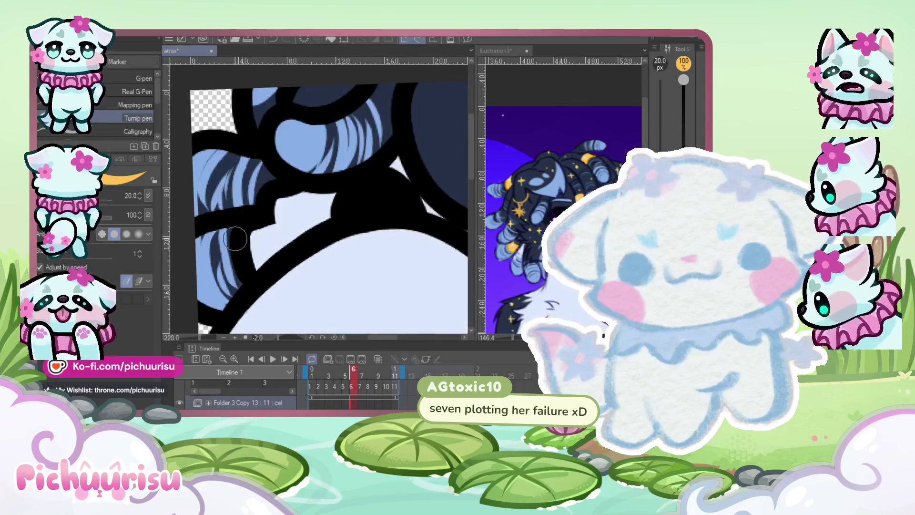
pyautogui.scroll(-6, 235, 241)
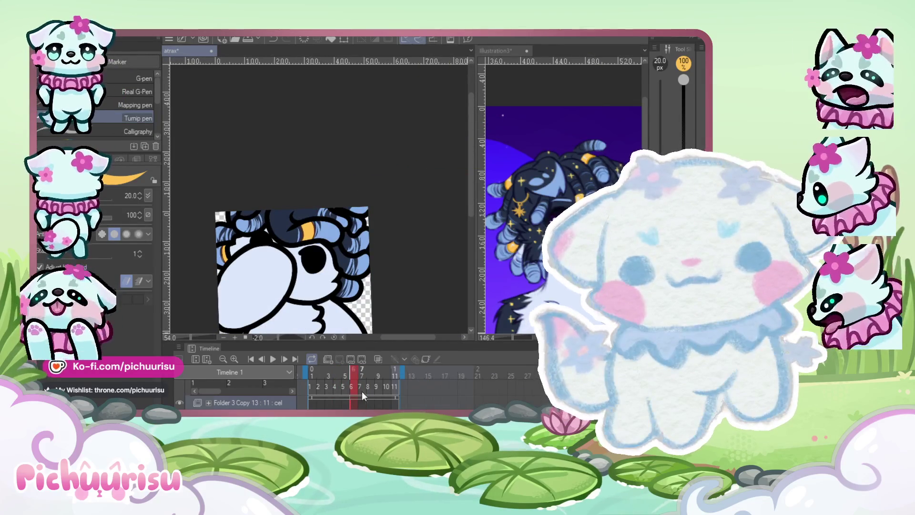
pyautogui.press('Right')
pyautogui.press('Left')
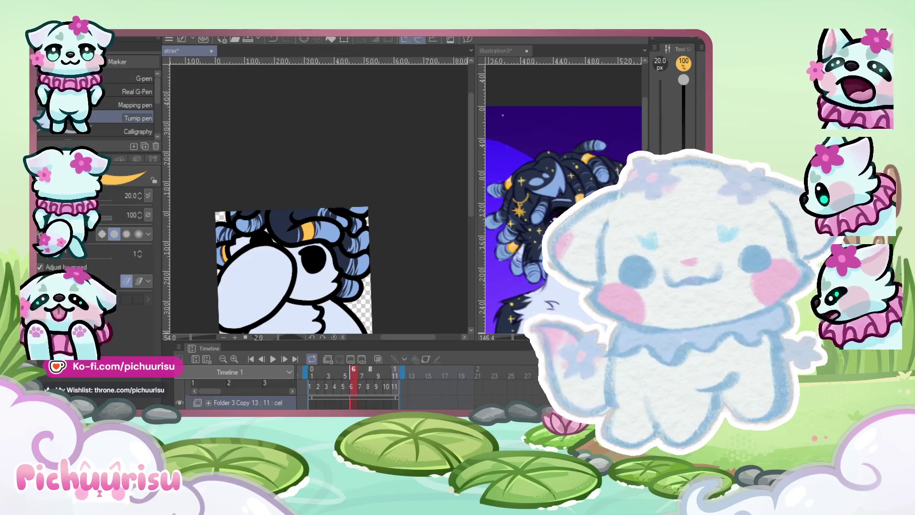
pyautogui.scroll(1, 397, 241)
pyautogui.press('Right')
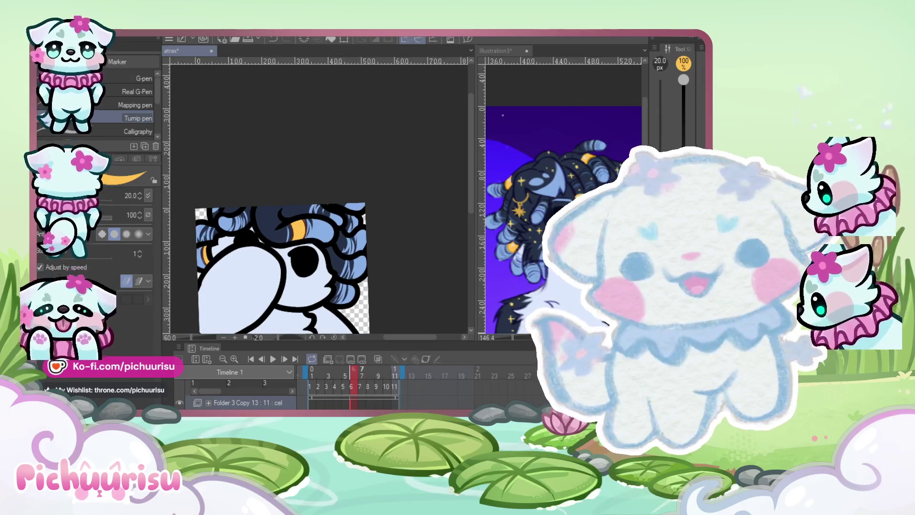
pyautogui.press('Right')
# Return to frame 7 and paint another orange band on a hair curl
pyautogui.scroll(3, 383, 319)
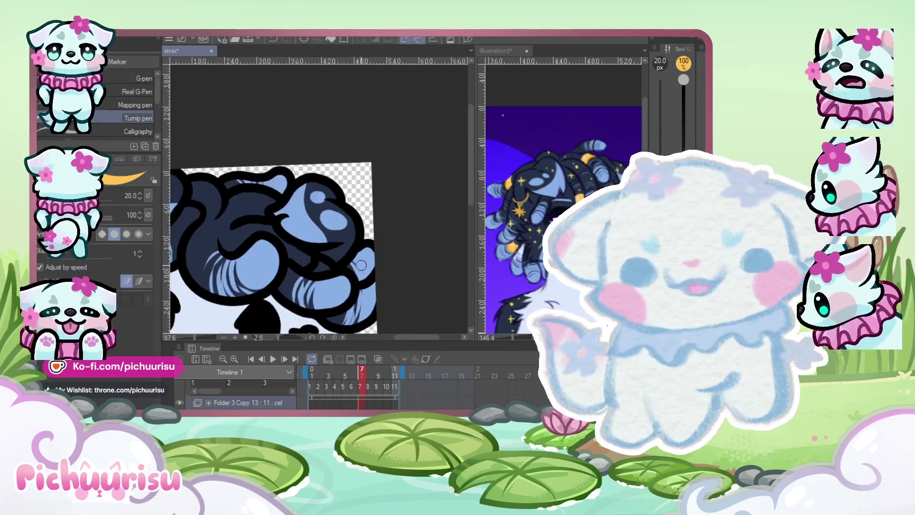
pyautogui.scroll(-4, 340, 253)
pyautogui.scroll(4, 339, 253)
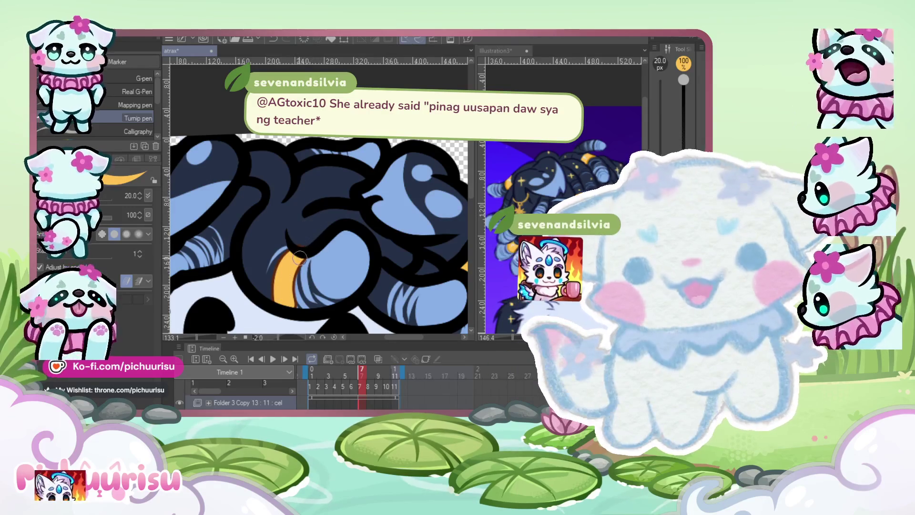
pyautogui.scroll(-3, 305, 252)
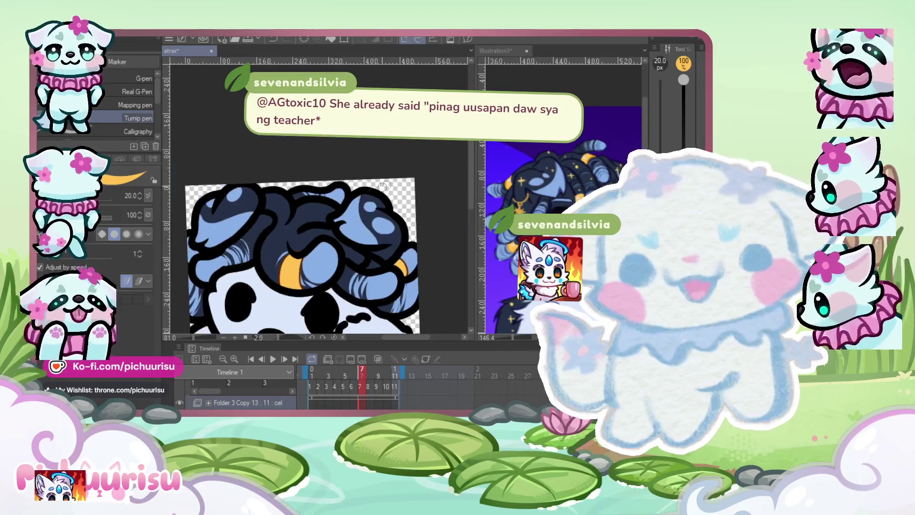
pyautogui.scroll(3, 291, 255)
pyautogui.scroll(-3, 291, 255)
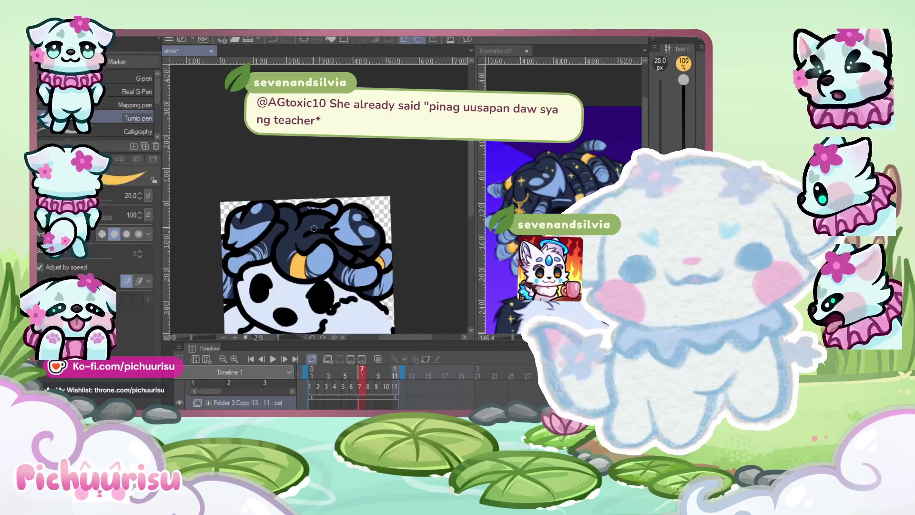
pyautogui.press(',')
pyautogui.press('.')
pyautogui.scroll(3, 251, 288)
pyautogui.scroll(4, 252, 288)
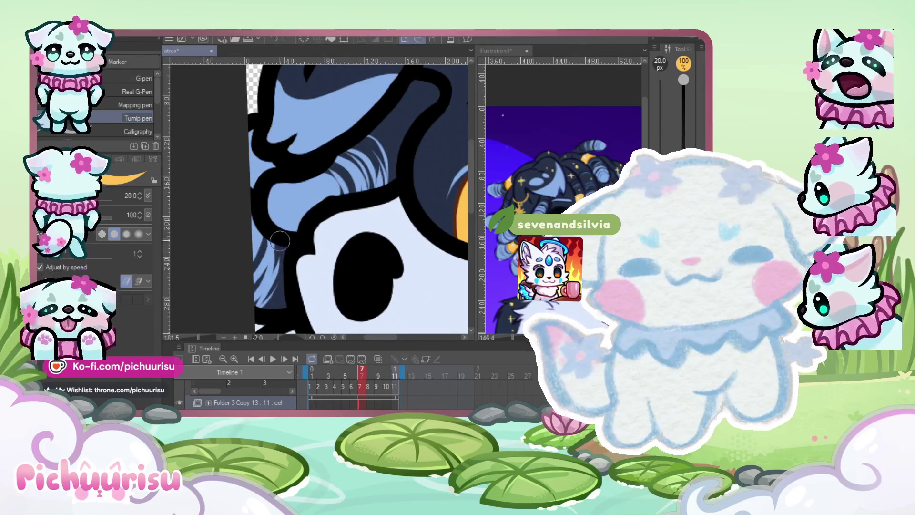
pyautogui.moveTo(272, 305); pyautogui.dragTo(280, 241)
# Check frame 7 against frame 6, then paint an orange band on frame 8
pyautogui.scroll(-5, 280, 241)
pyautogui.press(',')
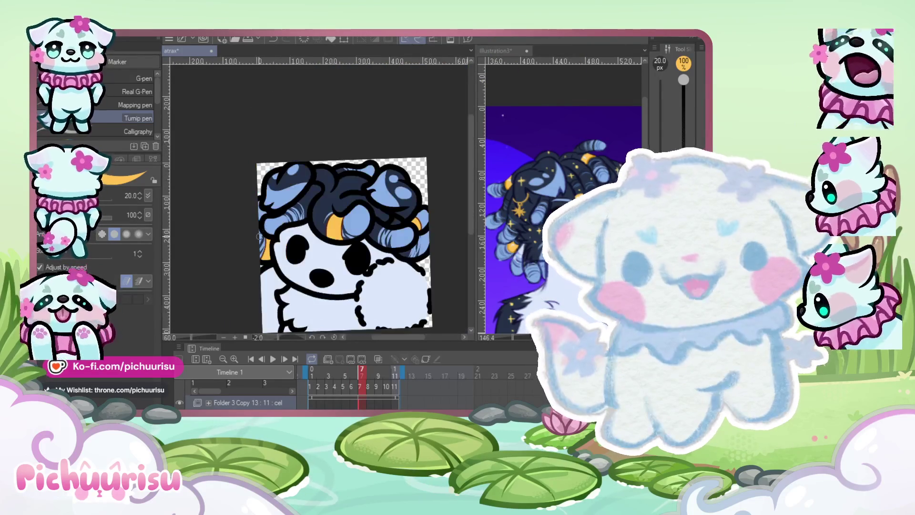
pyautogui.press(',')
pyautogui.press('.')
pyautogui.press('.')
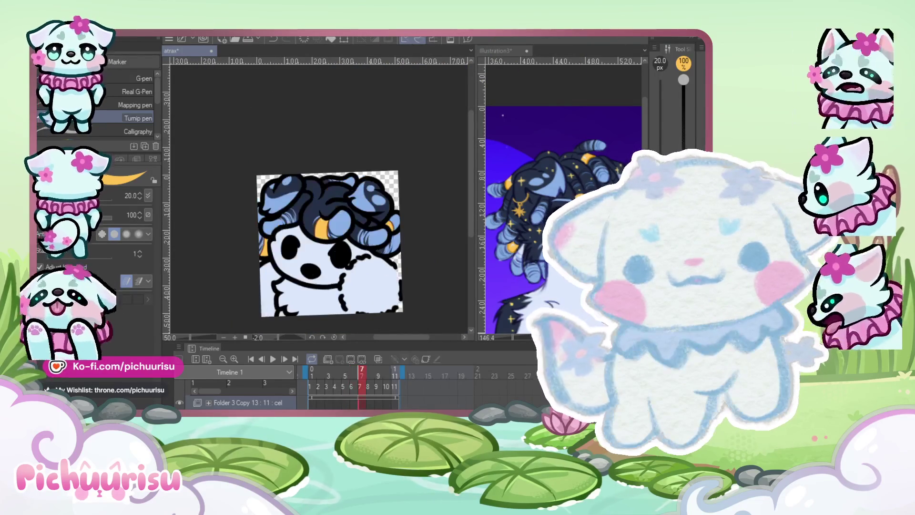
pyautogui.scroll(6, 321, 155)
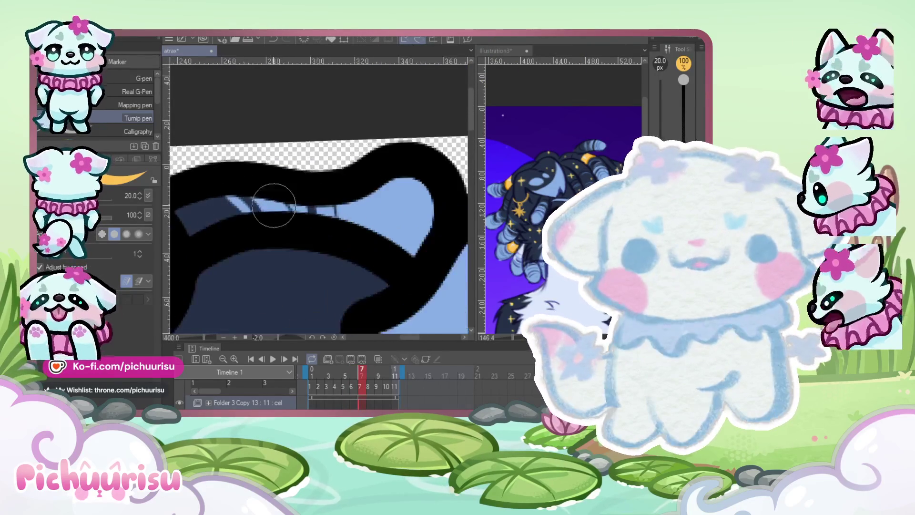
pyautogui.scroll(-6, 321, 227)
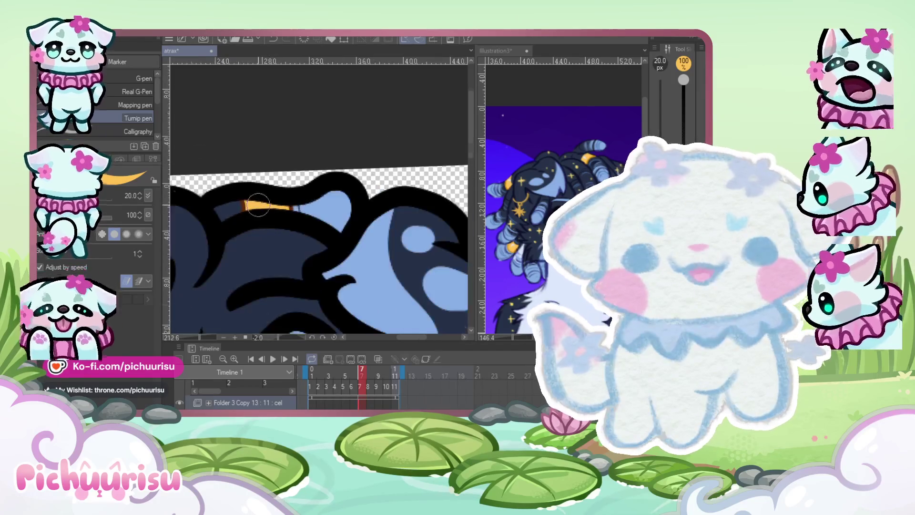
pyautogui.press('.')
pyautogui.scroll(1, 308, 252)
pyautogui.scroll(3, 308, 252)
pyautogui.moveTo(312, 245); pyautogui.dragTo(301, 280)
# Flip between frames 7, 8 and 9 to check frame 8's hair motion
pyautogui.scroll(-4, 301, 280)
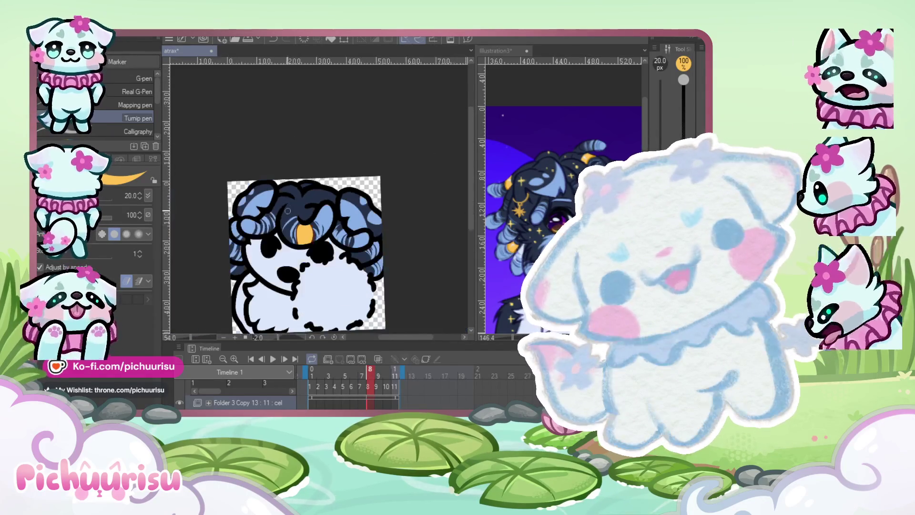
pyautogui.press(',')
pyautogui.press('.')
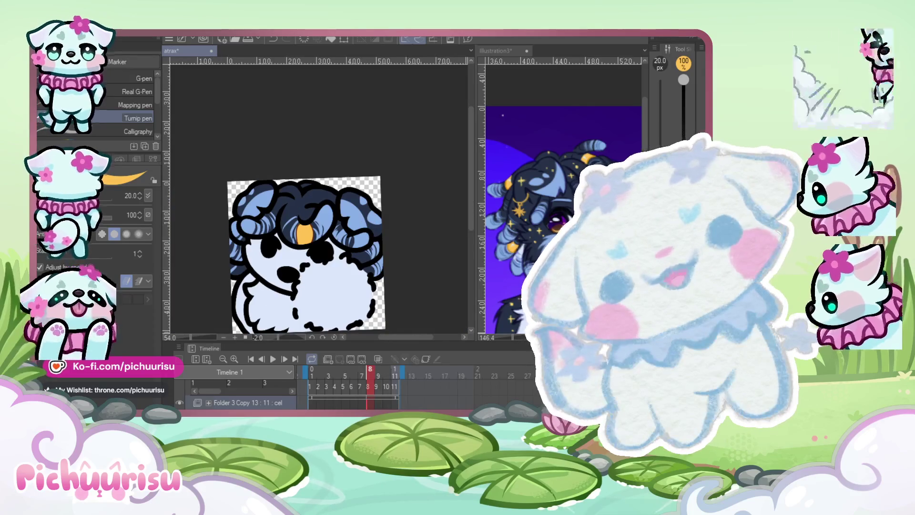
pyautogui.press('.')
pyautogui.press('.')
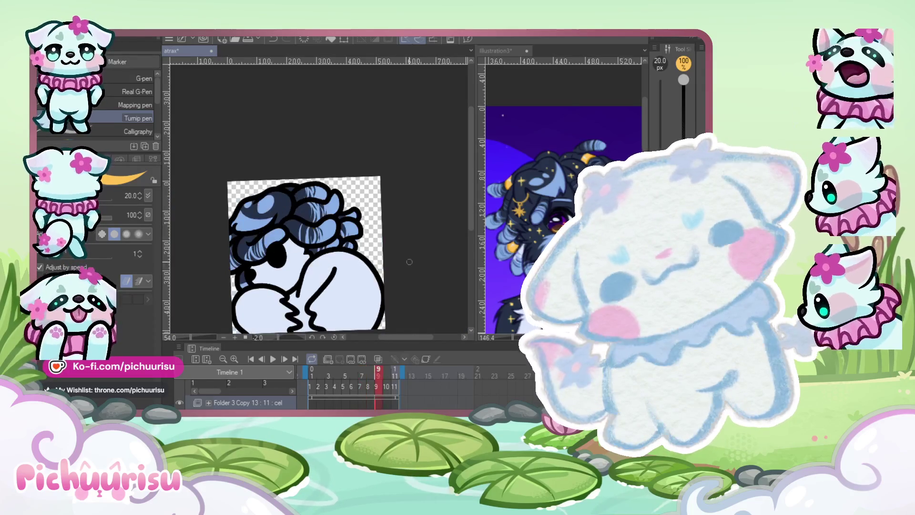
pyautogui.press(',')
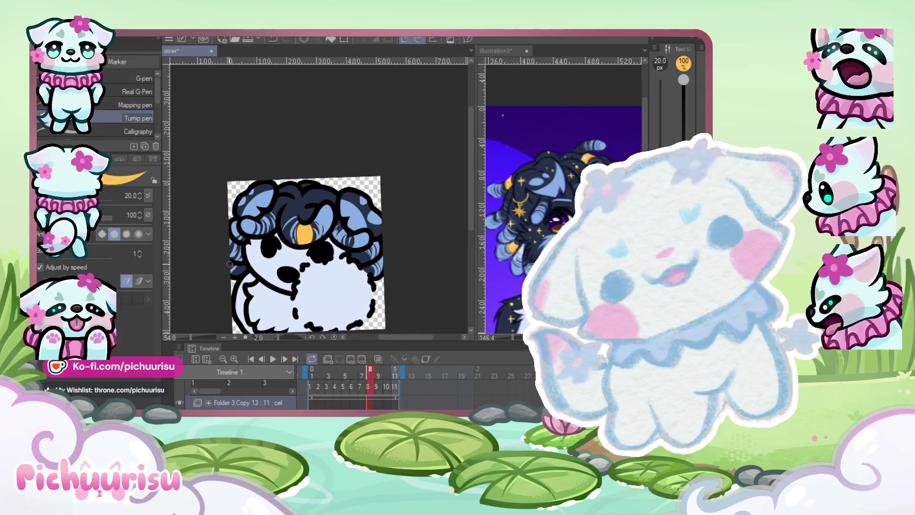
pyautogui.press(',')
pyautogui.press('.')
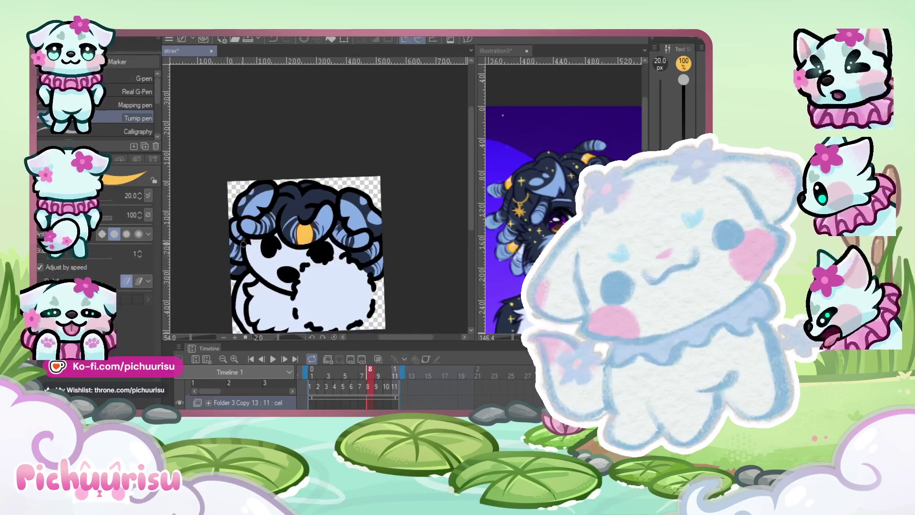
pyautogui.scroll(5, 224, 265)
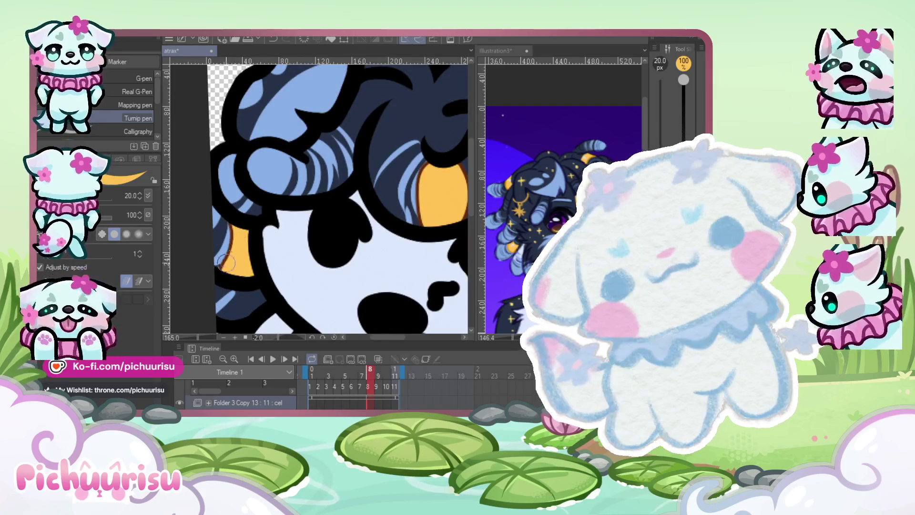
pyautogui.scroll(-5, 225, 266)
# Step from frame 7 through frame 8 and settle on frame 9
pyautogui.press('.')
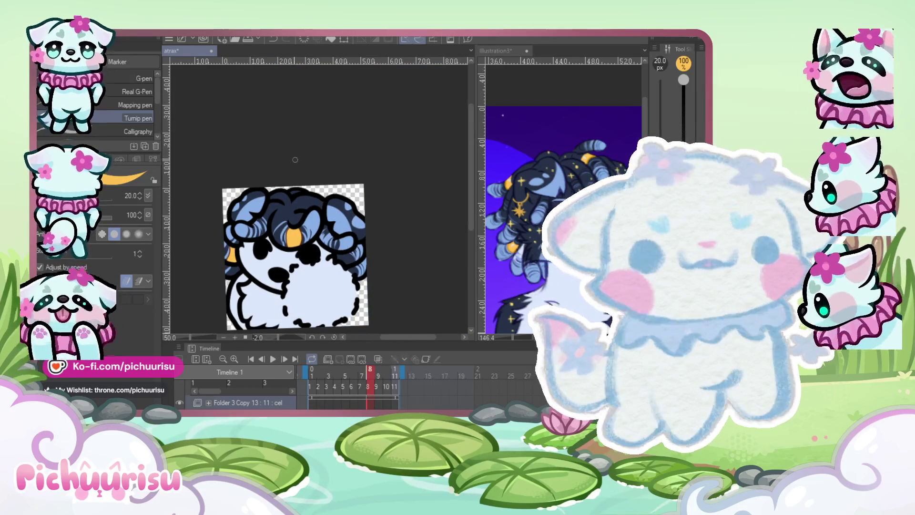
pyautogui.press('.')
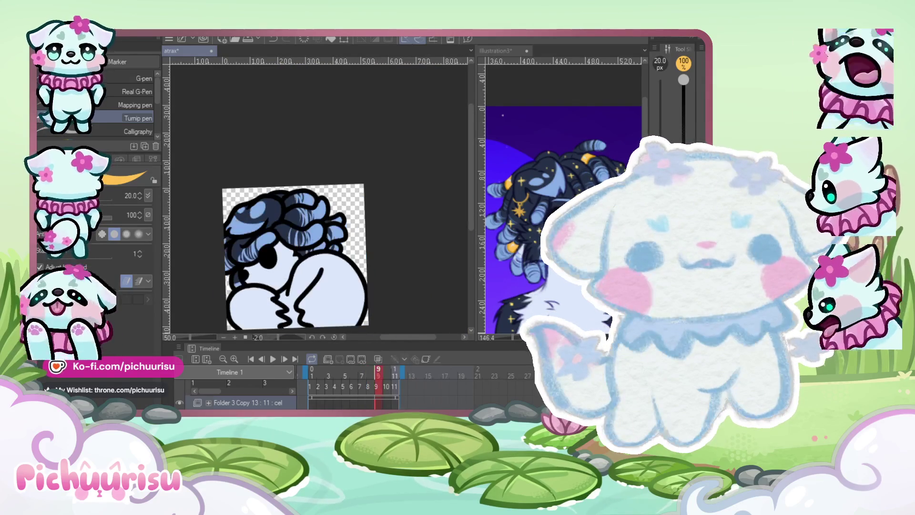
pyautogui.scroll(3, 303, 246)
pyautogui.press(',')
pyautogui.press(',')
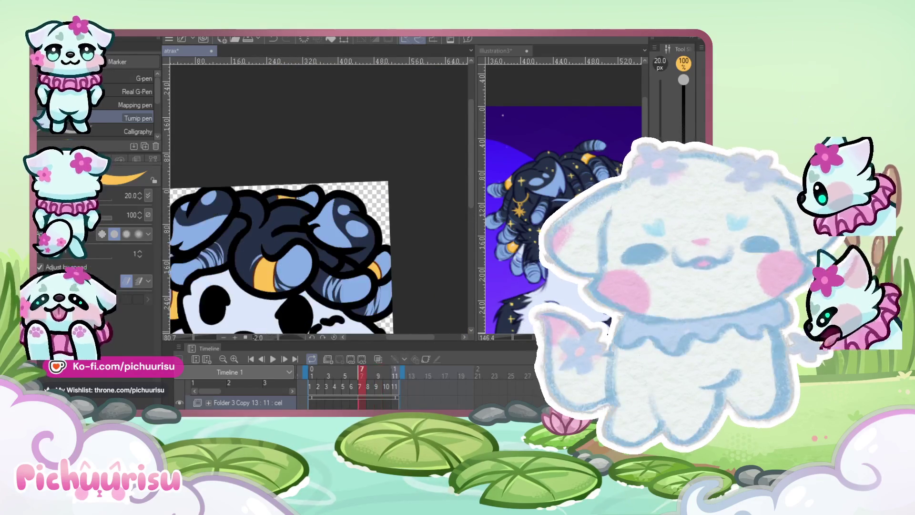
pyautogui.press('Right')
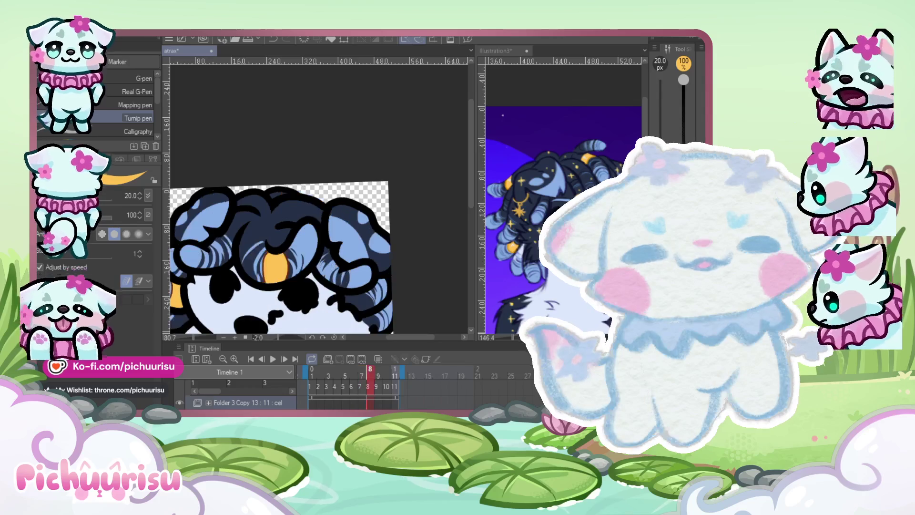
pyautogui.press('Right')
# Zoom around frame 9's hair curls while working on its orange bands
pyautogui.scroll(5, 327, 295)
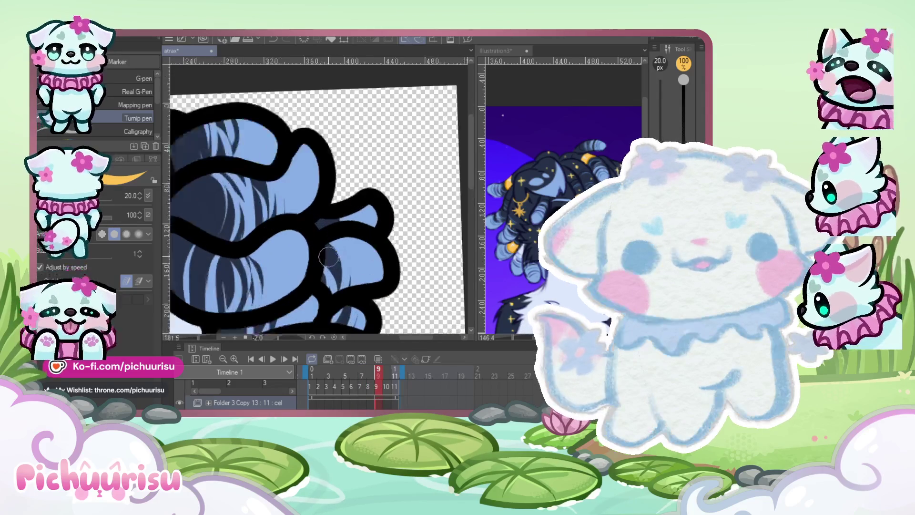
pyautogui.scroll(-5, 333, 287)
pyautogui.scroll(5, 229, 245)
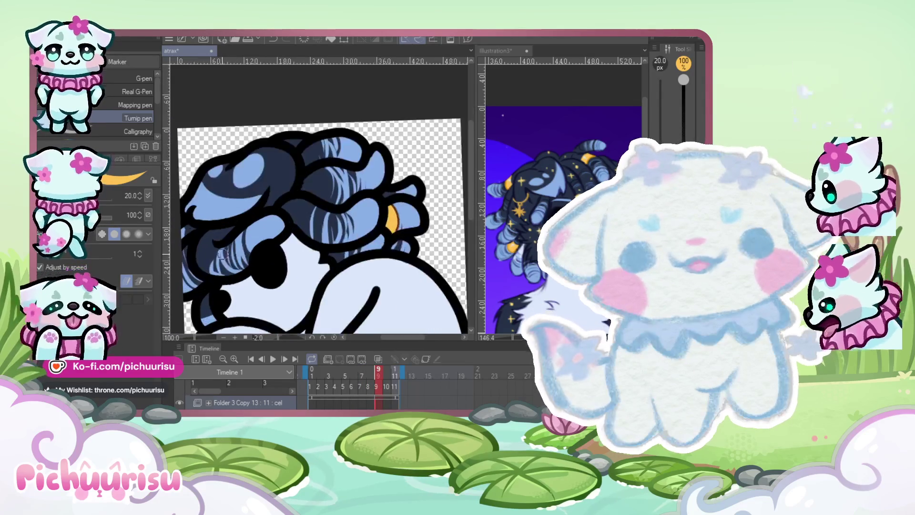
pyautogui.scroll(-5, 238, 238)
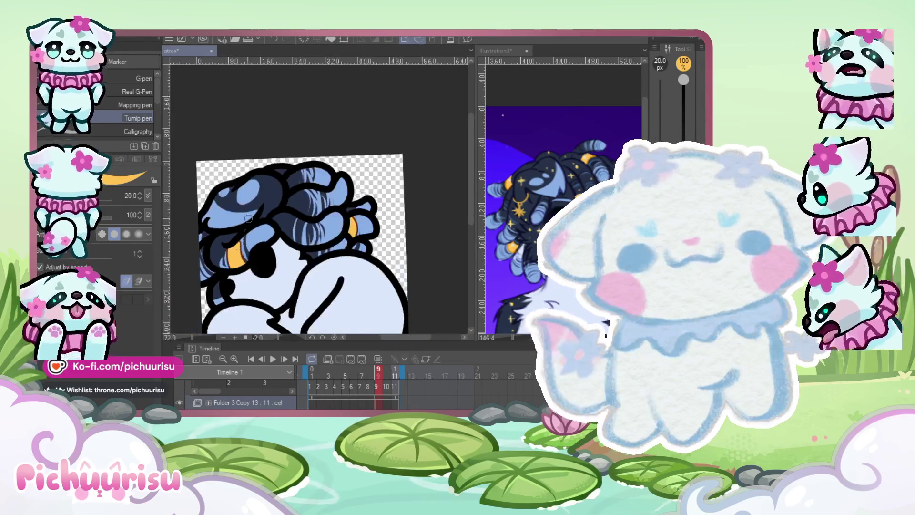
pyautogui.scroll(6, 281, 159)
pyautogui.scroll(-5, 281, 159)
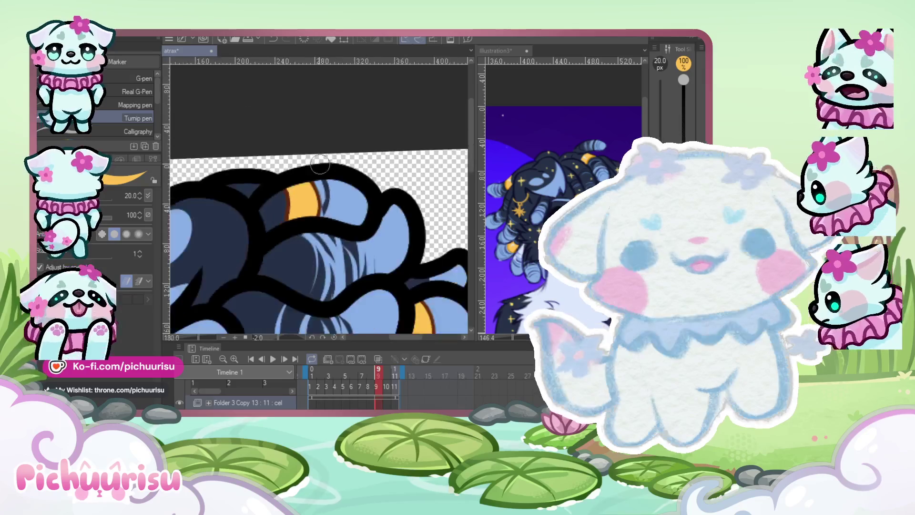
pyautogui.scroll(4, 267, 264)
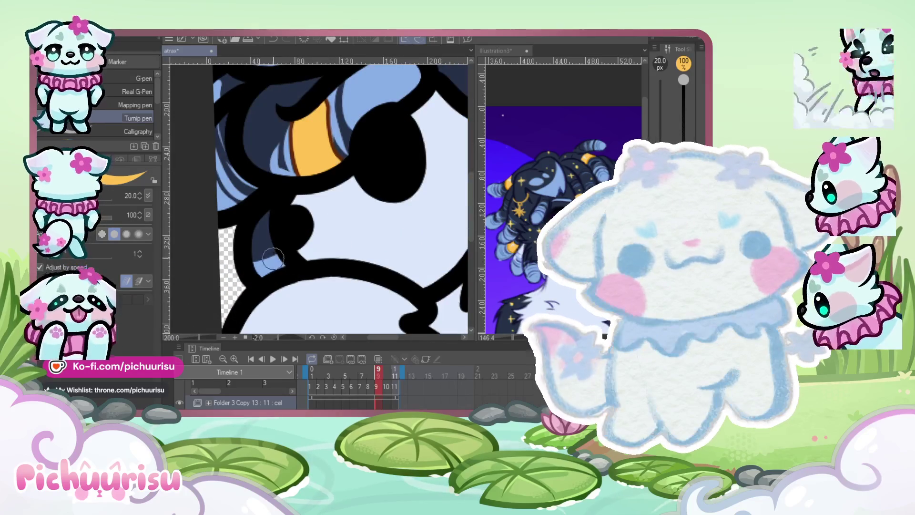
pyautogui.scroll(-5, 266, 260)
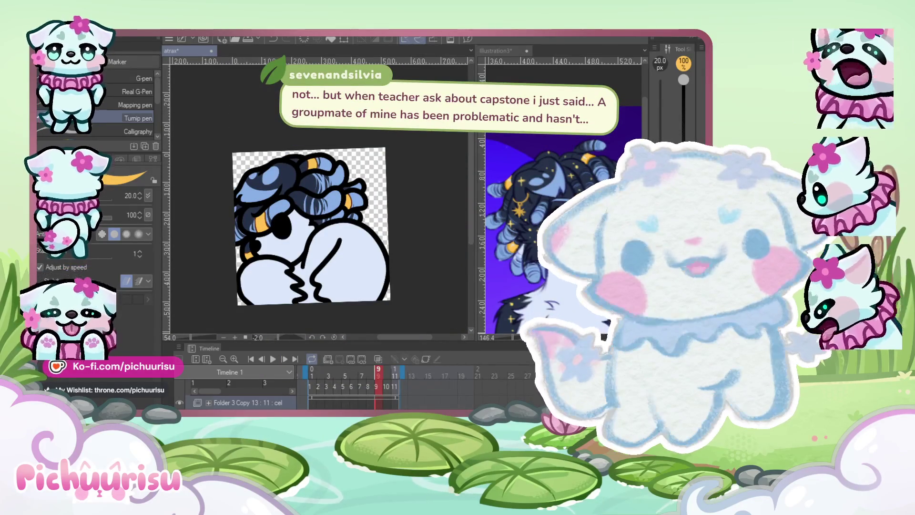
pyautogui.scroll(4, 257, 255)
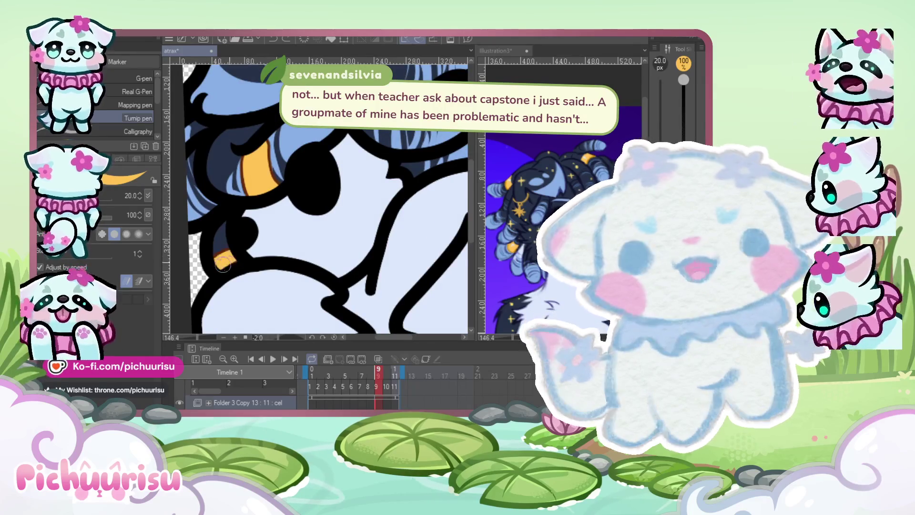
pyautogui.scroll(-4, 219, 264)
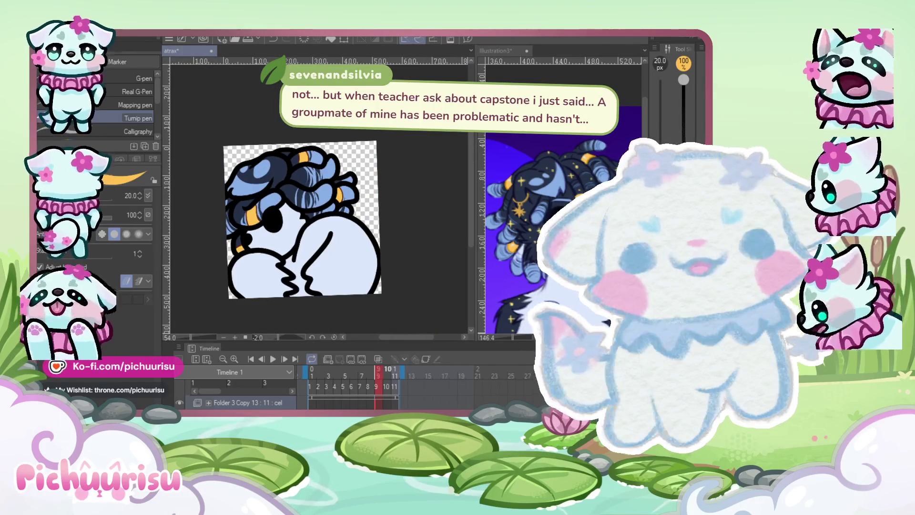
pyautogui.scroll(4, 281, 148)
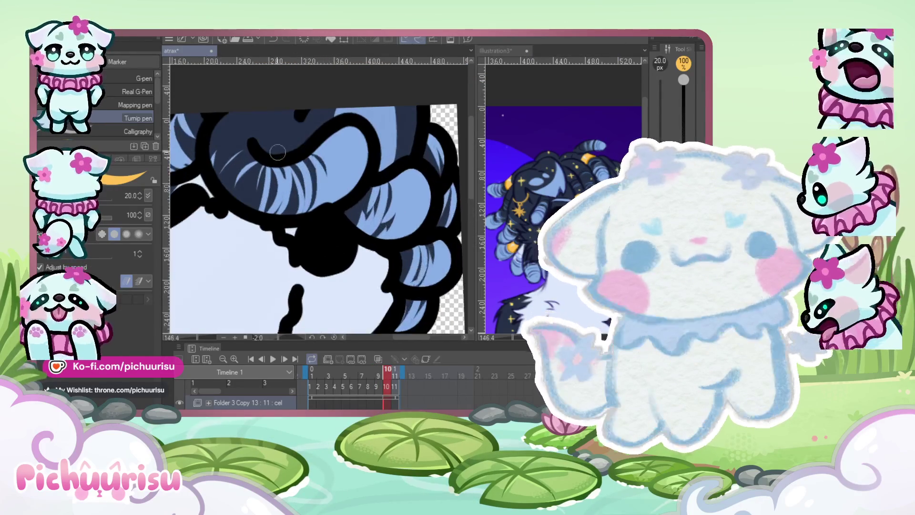
# Paint a small orange band into the curly hair on frame 10
pyautogui.scroll(1, 281, 148)
pyautogui.moveTo(282, 167); pyautogui.dragTo(288, 164)
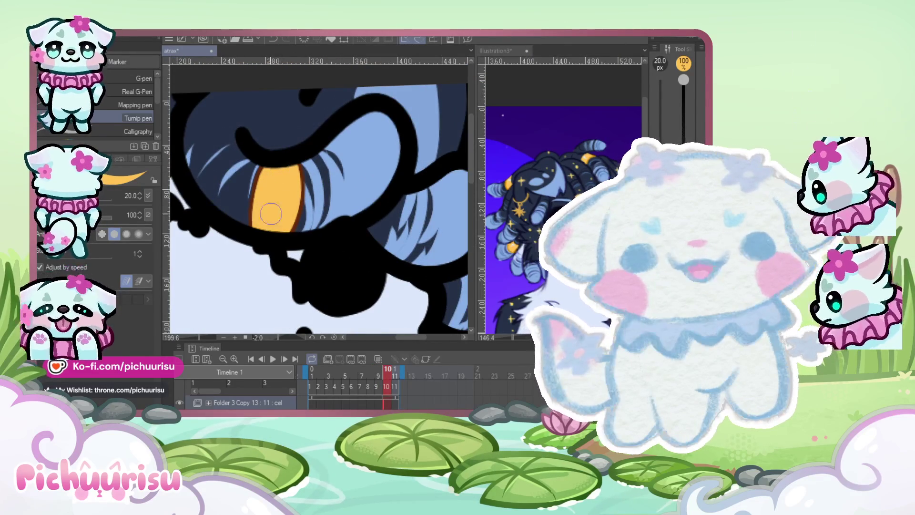
pyautogui.scroll(-3, 268, 215)
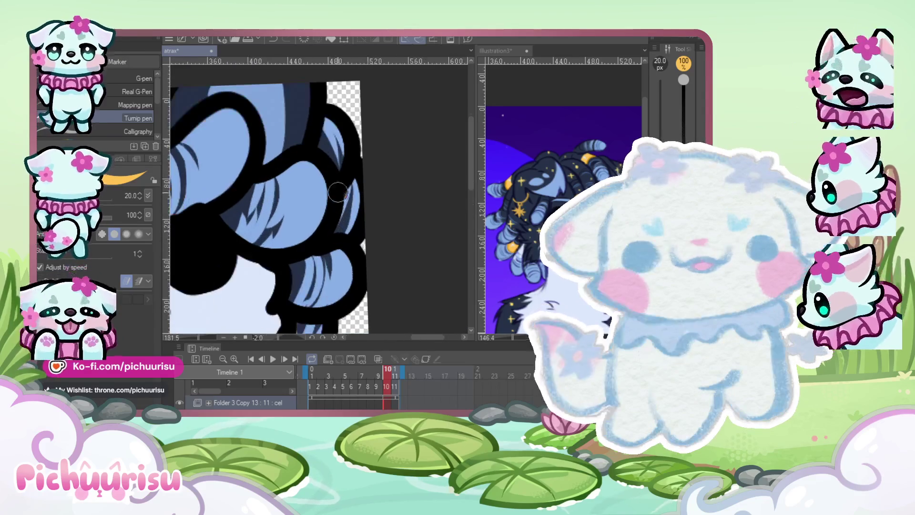
pyautogui.scroll(-3, 343, 206)
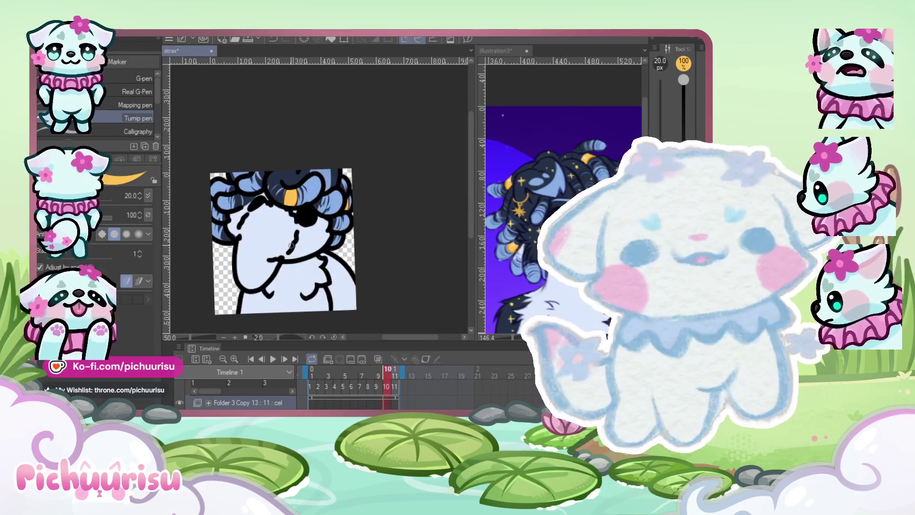
pyautogui.scroll(5, 300, 269)
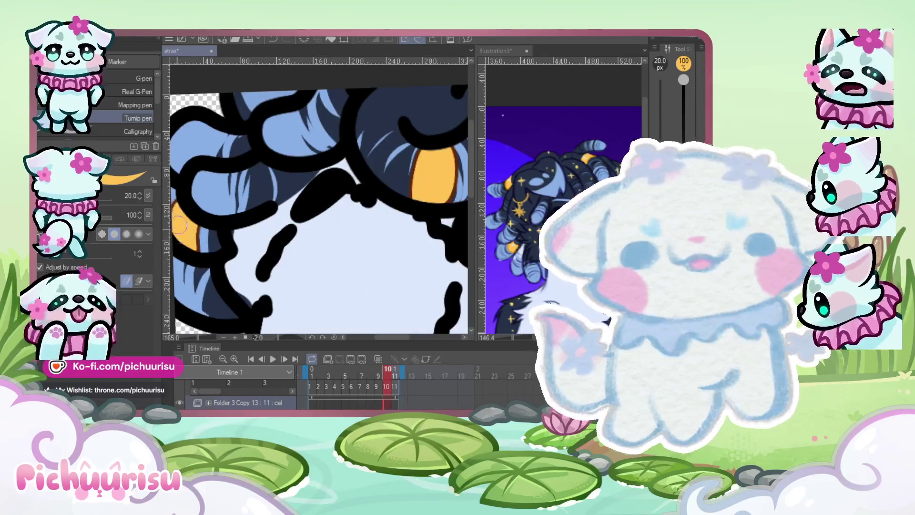
pyautogui.scroll(-5, 351, 300)
# Compare frame 10 against frame 9, then return to frame 10
pyautogui.press('Left')
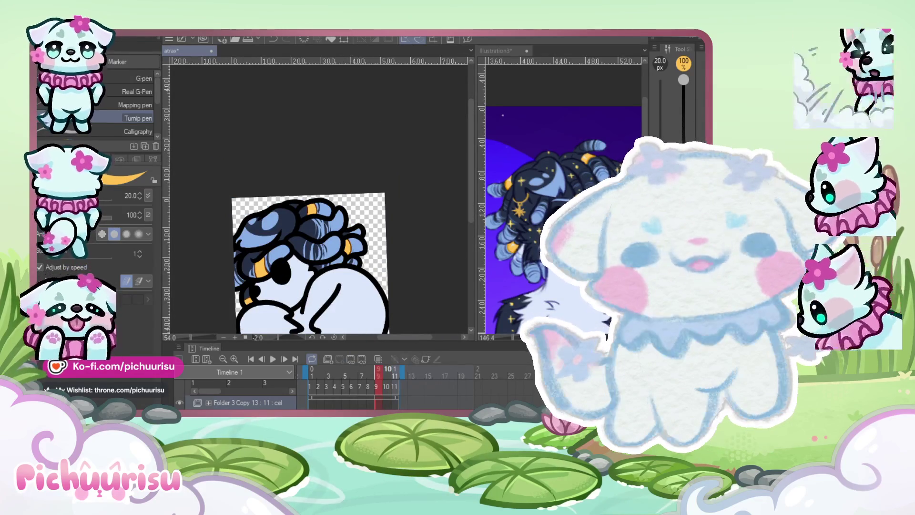
pyautogui.press('Right')
pyautogui.scroll(-2, 331, 235)
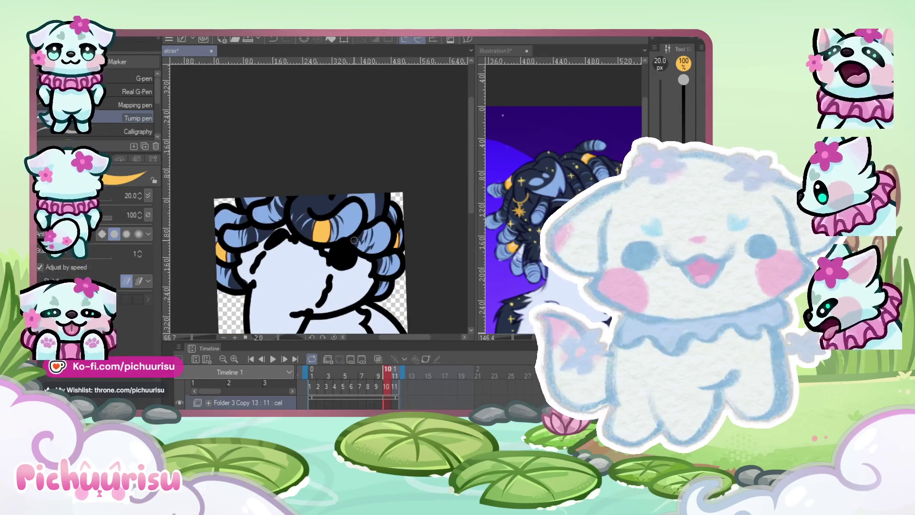
pyautogui.scroll(1, 384, 223)
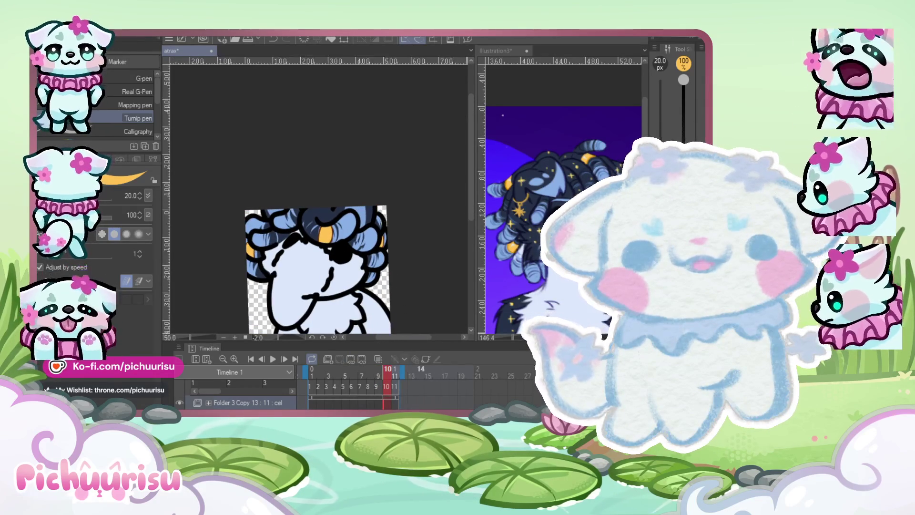
# On frame 11, paint an orange band into the left hair curl with the Turnip pen
pyautogui.press('Right')
pyautogui.scroll(6, 308, 238)
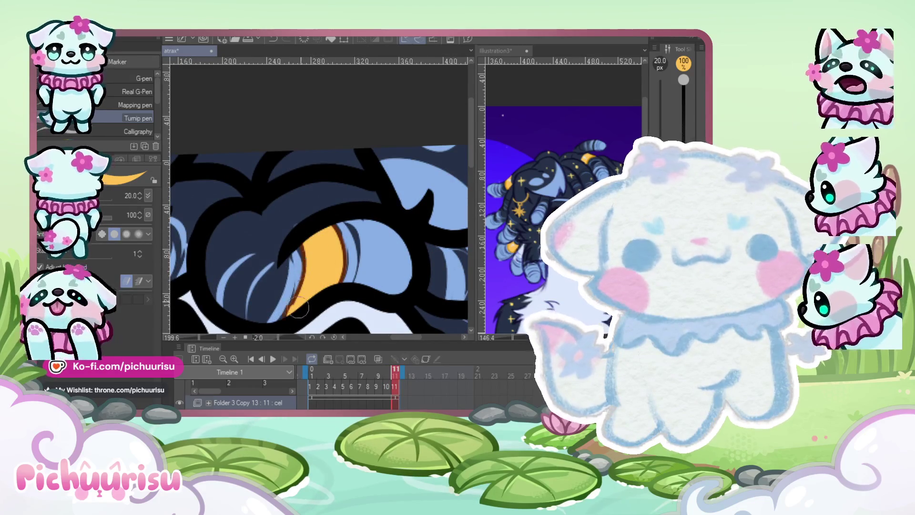
pyautogui.scroll(-3, 290, 218)
pyautogui.scroll(-2, 290, 218)
pyautogui.scroll(5, 357, 286)
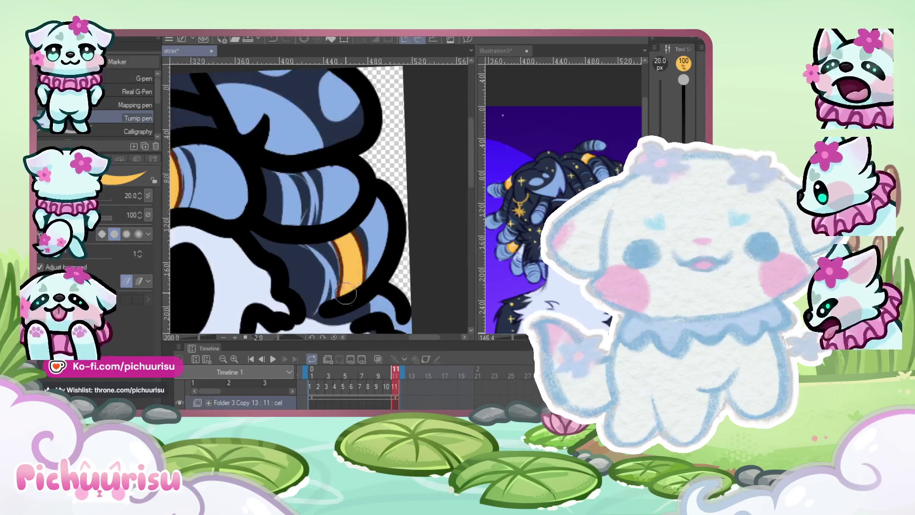
pyautogui.scroll(-5, 357, 286)
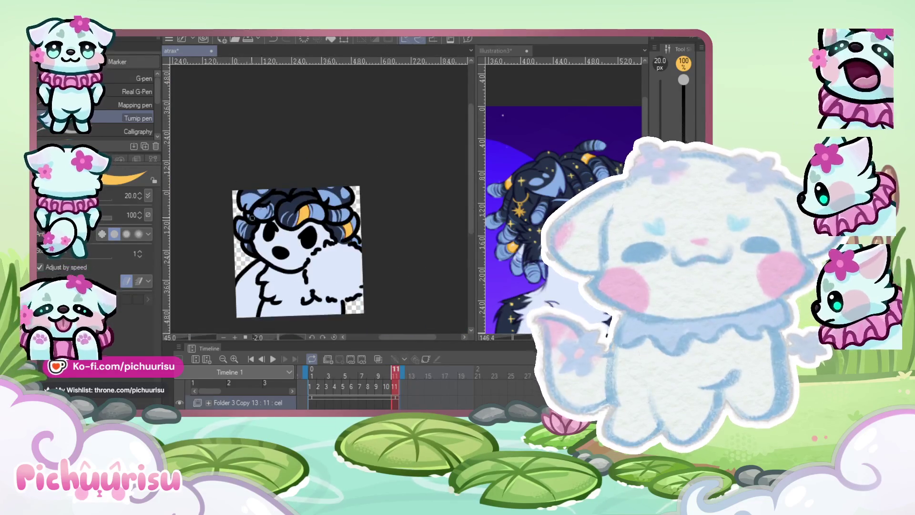
pyautogui.scroll(2, 333, 229)
pyautogui.scroll(1, 334, 228)
pyautogui.scroll(-1, 333, 228)
pyautogui.moveTo(258, 212); pyautogui.dragTo(238, 265)
pyautogui.scroll(-1, 254, 229)
pyautogui.scroll(1, 254, 229)
pyautogui.scroll(-4, 254, 228)
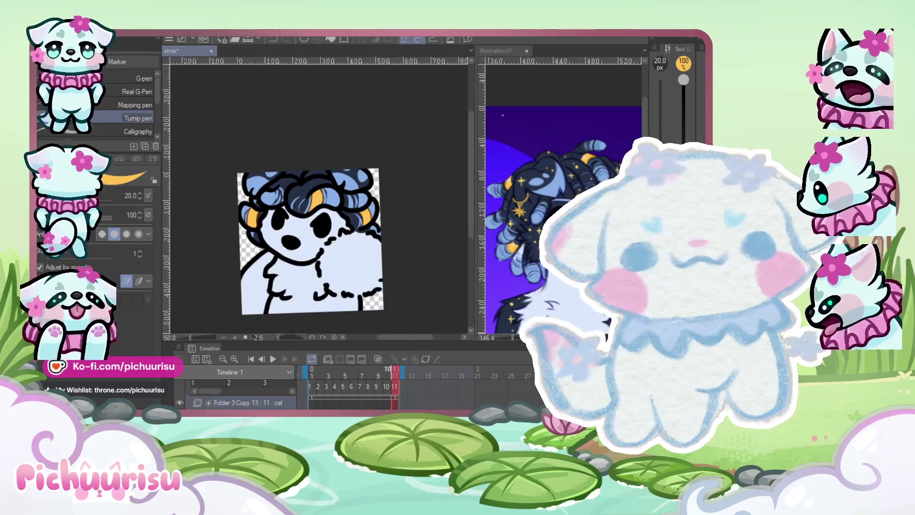
# Review frames 10 and 11, then jump back to the first animation frame
pyautogui.click(387, 376)
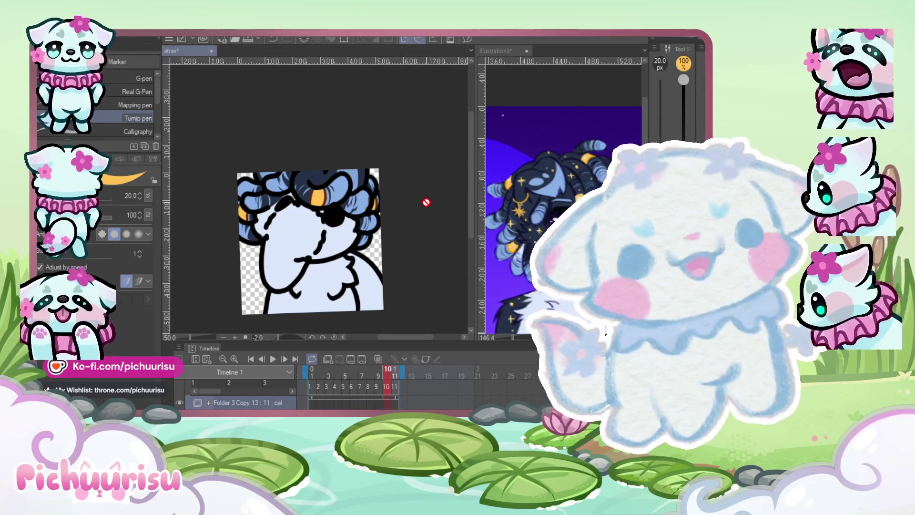
pyautogui.scroll(-1, 425, 200)
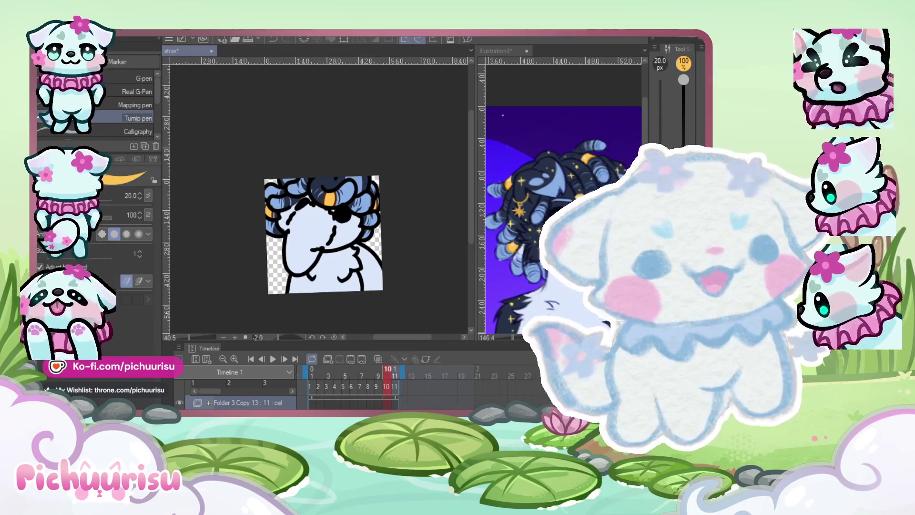
pyautogui.press('.')
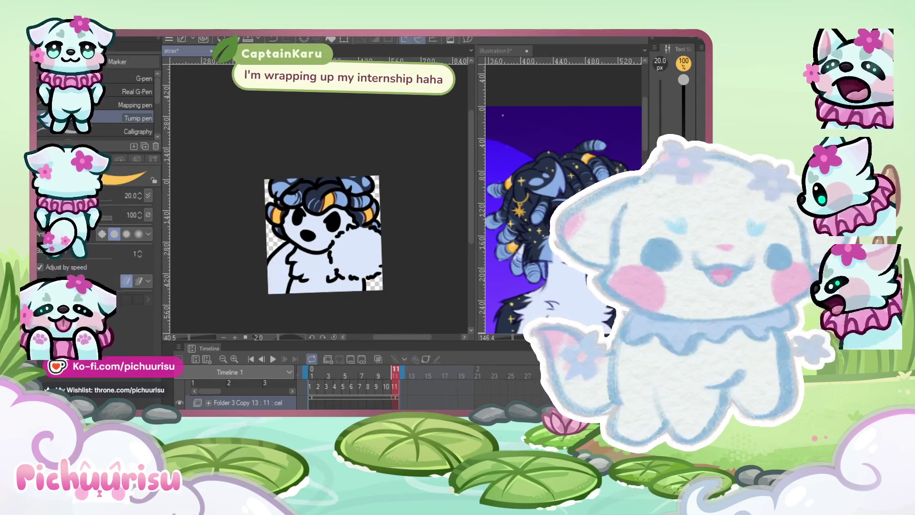
pyautogui.press('.')
pyautogui.scroll(5, 364, 191)
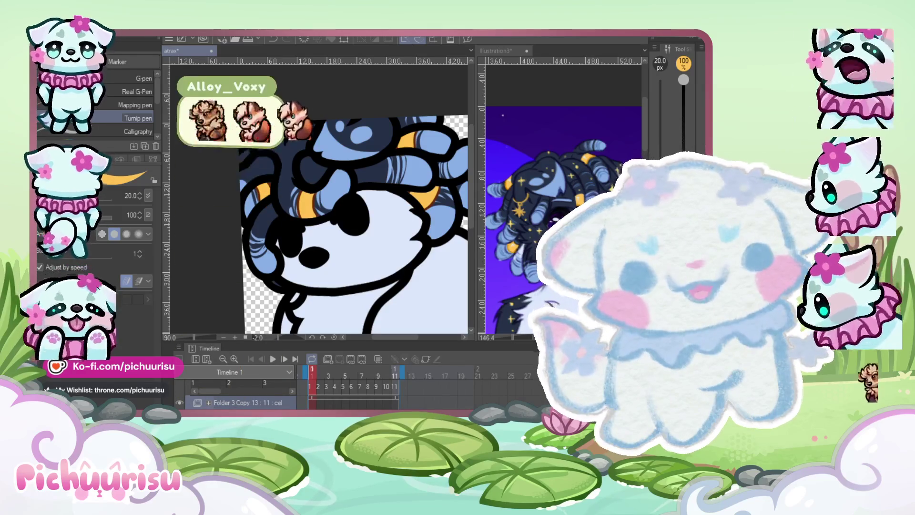
pyautogui.scroll(-5, 365, 220)
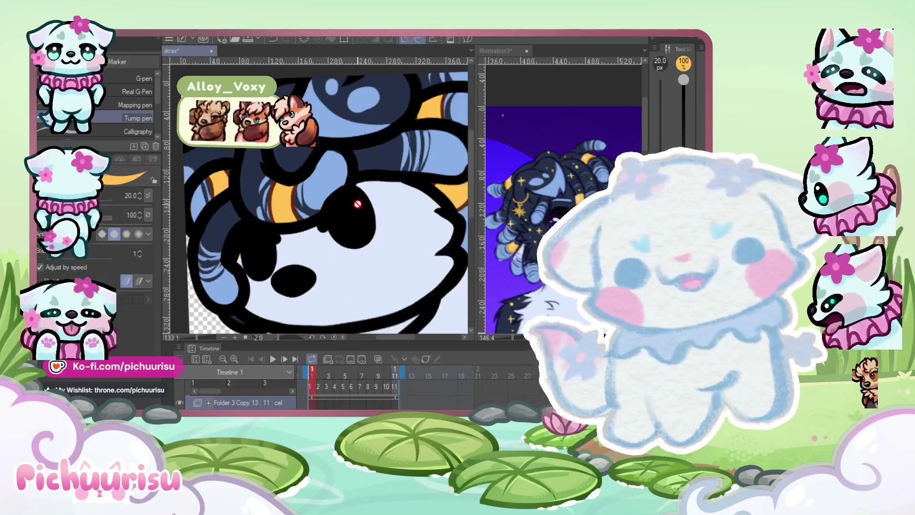
pyautogui.click(275, 358)
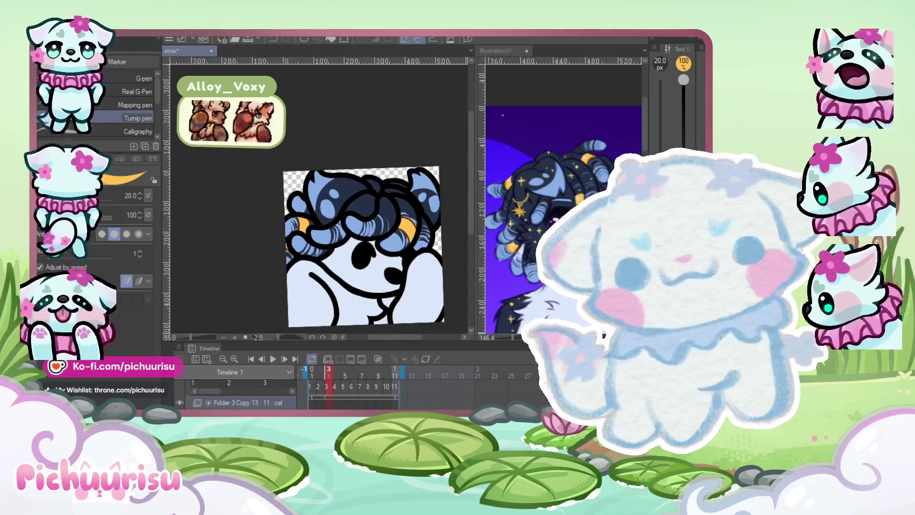
pyautogui.scroll(4, 332, 183)
pyautogui.scroll(3, 333, 183)
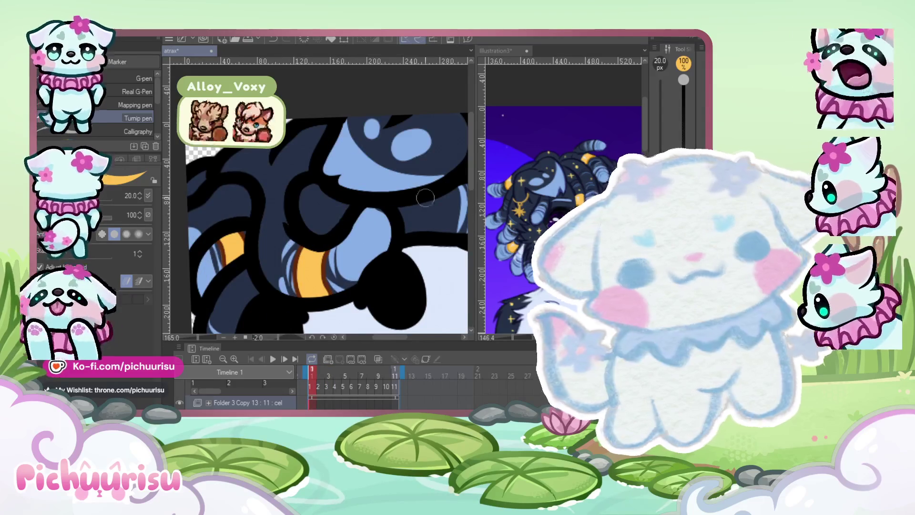
pyautogui.scroll(-2, 333, 182)
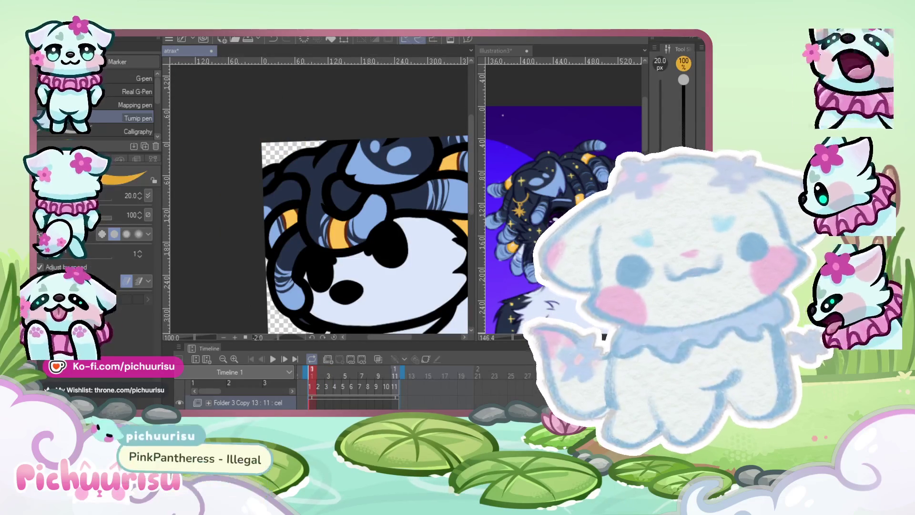
pyautogui.scroll(2, 360, 232)
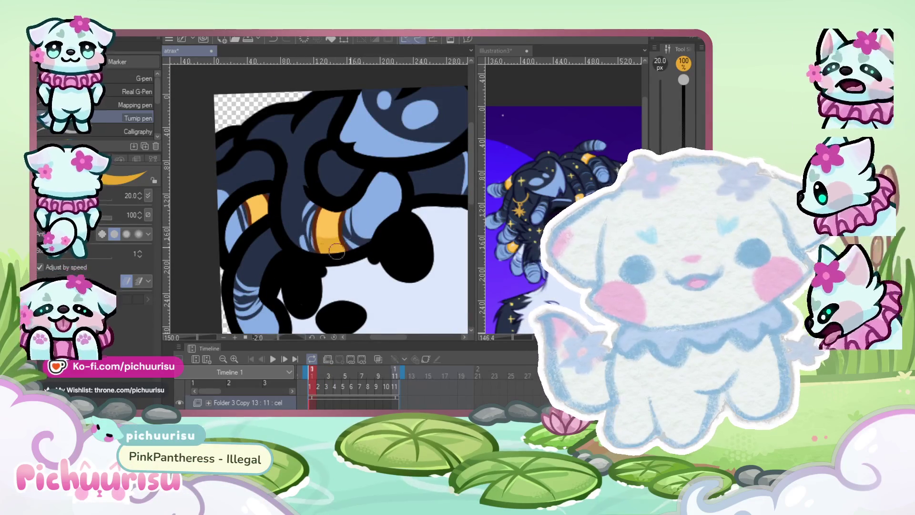
pyautogui.scroll(-3, 259, 209)
pyautogui.scroll(2, 333, 229)
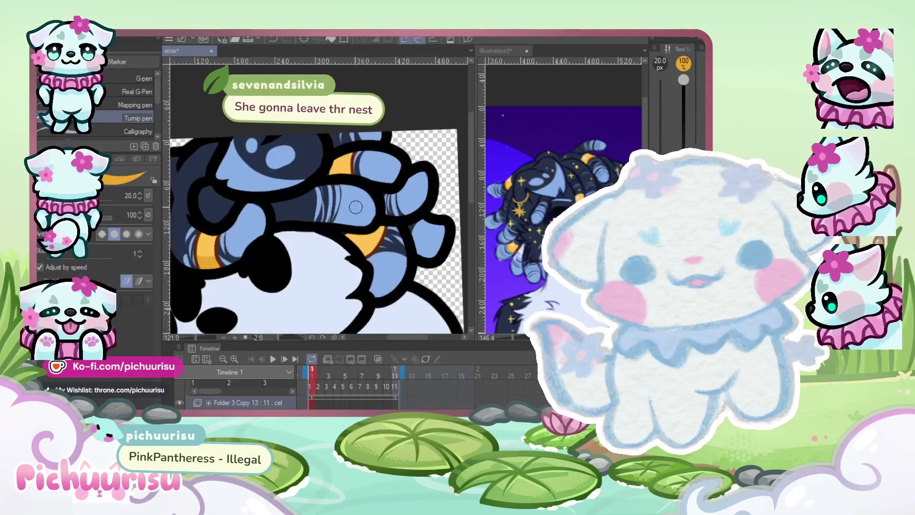
pyautogui.scroll(-1, 335, 176)
pyautogui.scroll(2, 335, 176)
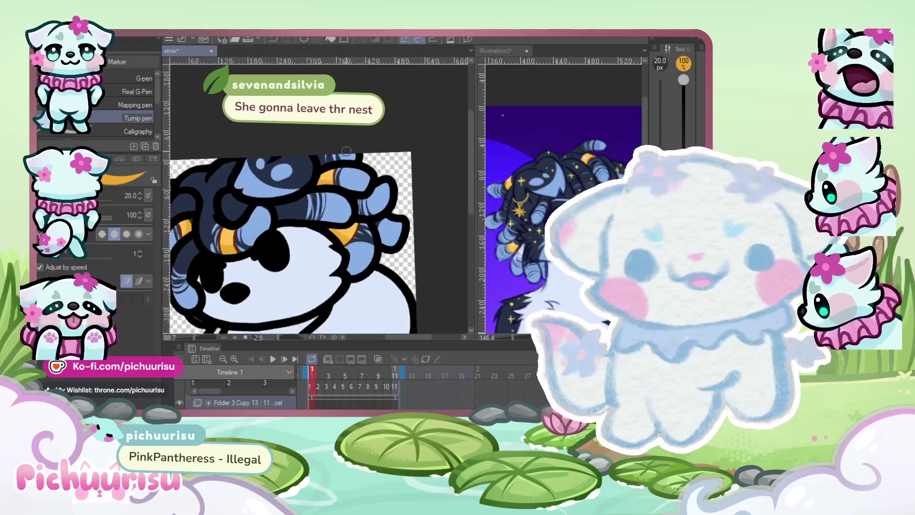
pyautogui.press('e')
pyautogui.scroll(7, 305, 214)
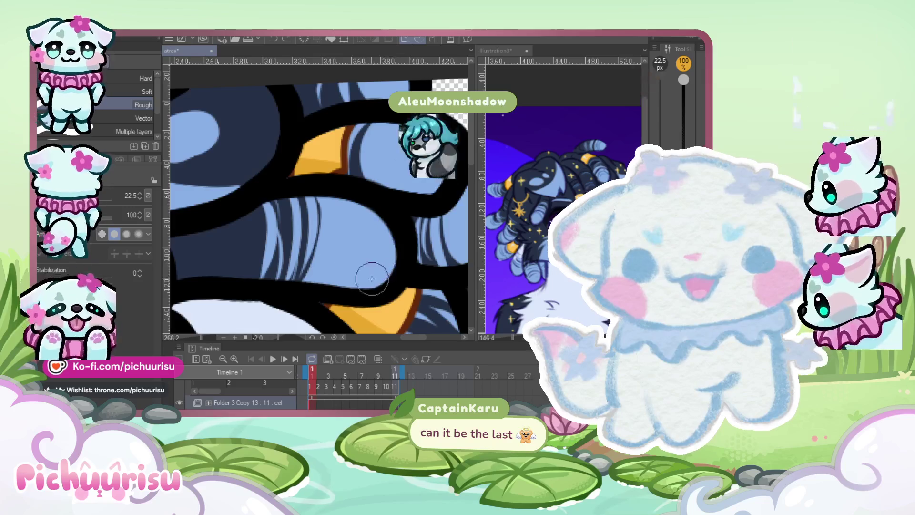
pyautogui.scroll(-1, 334, 214)
pyautogui.press('j')
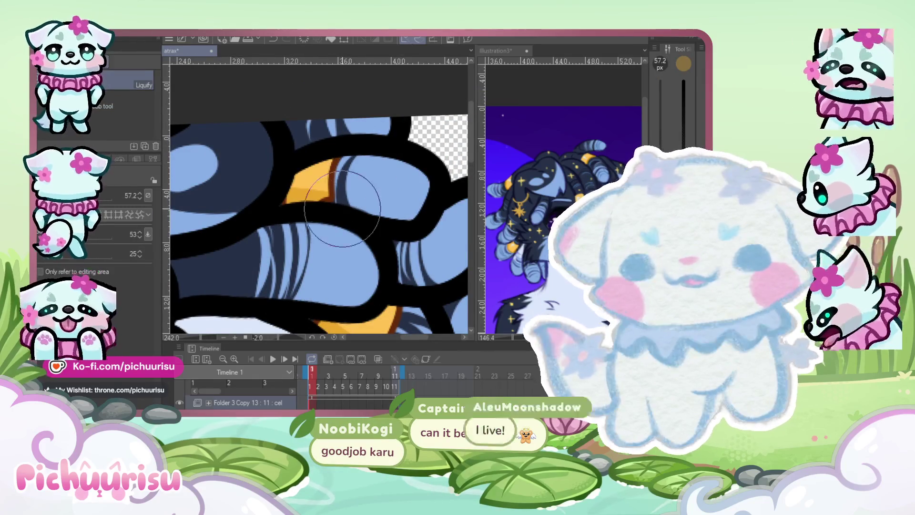
pyautogui.scroll(-10, 334, 210)
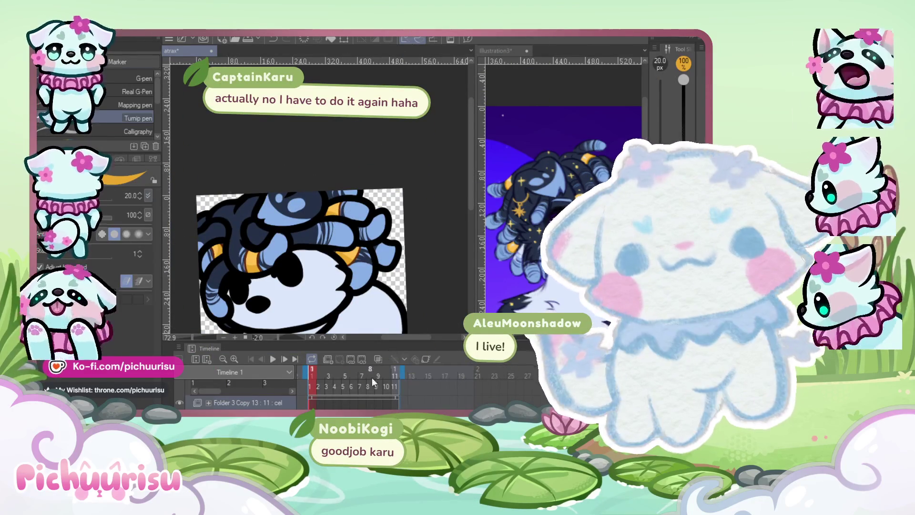
# Go to frame 2 and zoom in and out to inspect its hair bands
pyautogui.click(320, 369)
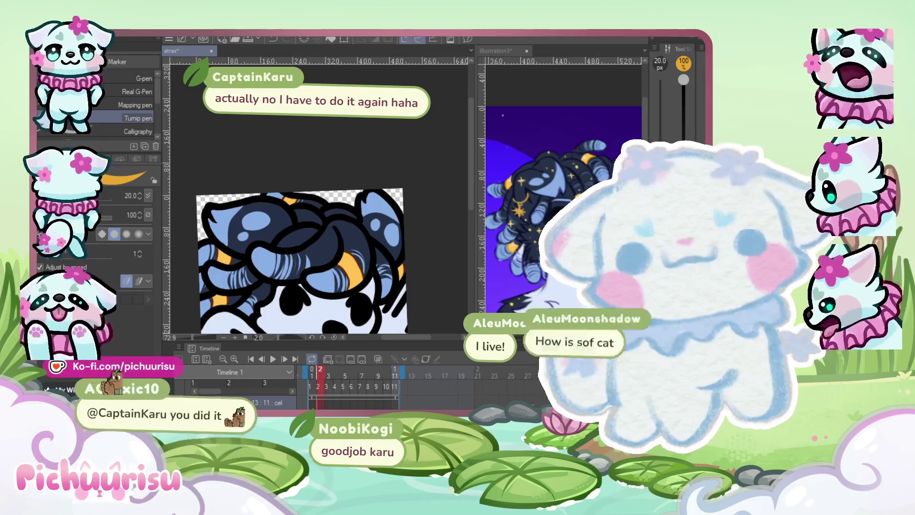
pyautogui.scroll(5, 329, 268)
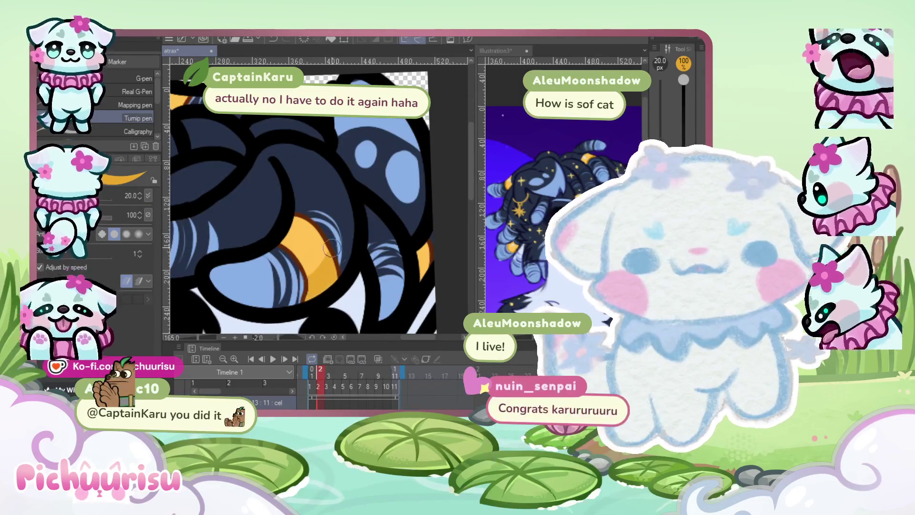
pyautogui.scroll(-6, 301, 266)
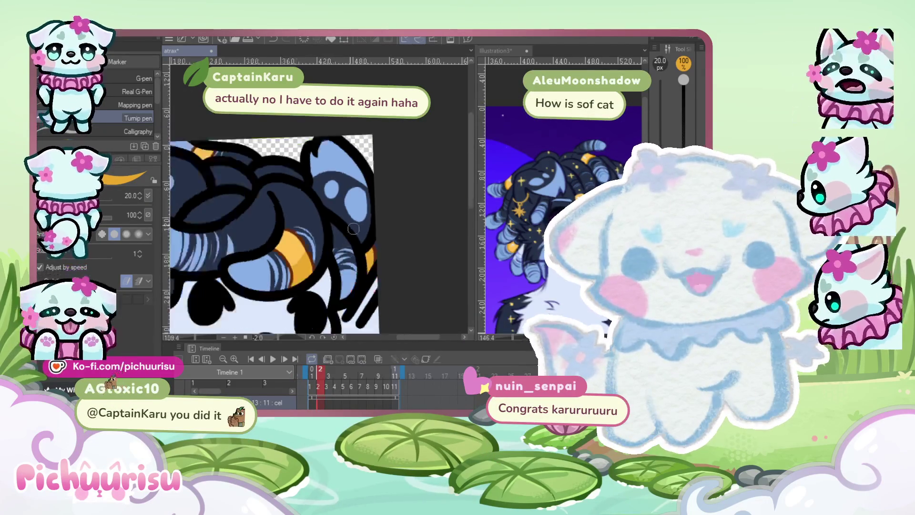
pyautogui.scroll(3, 262, 170)
pyautogui.scroll(-2, 248, 209)
pyautogui.scroll(2, 232, 250)
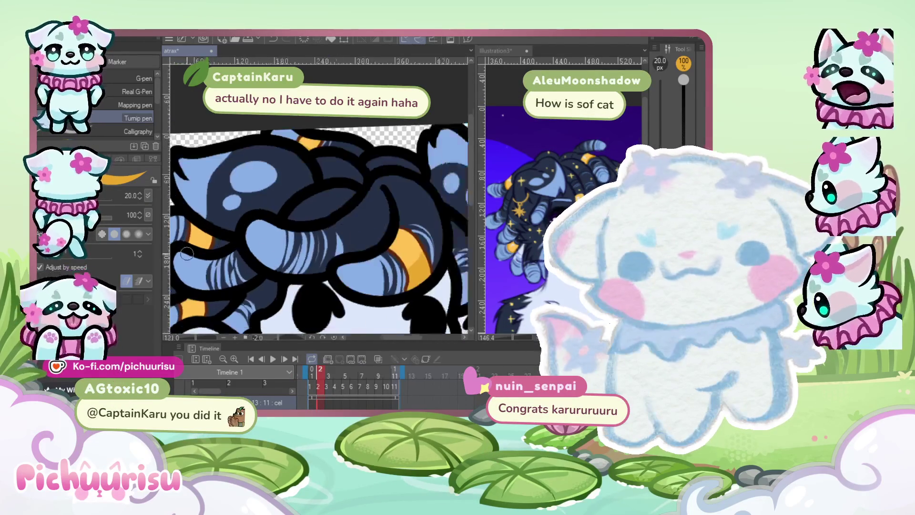
pyautogui.scroll(1, 201, 284)
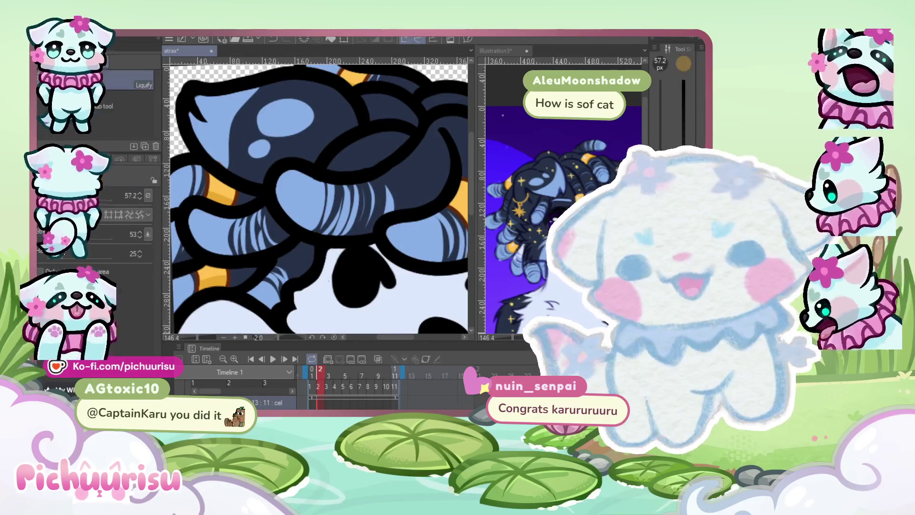
pyautogui.scroll(1, 245, 153)
pyautogui.scroll(-3, 245, 153)
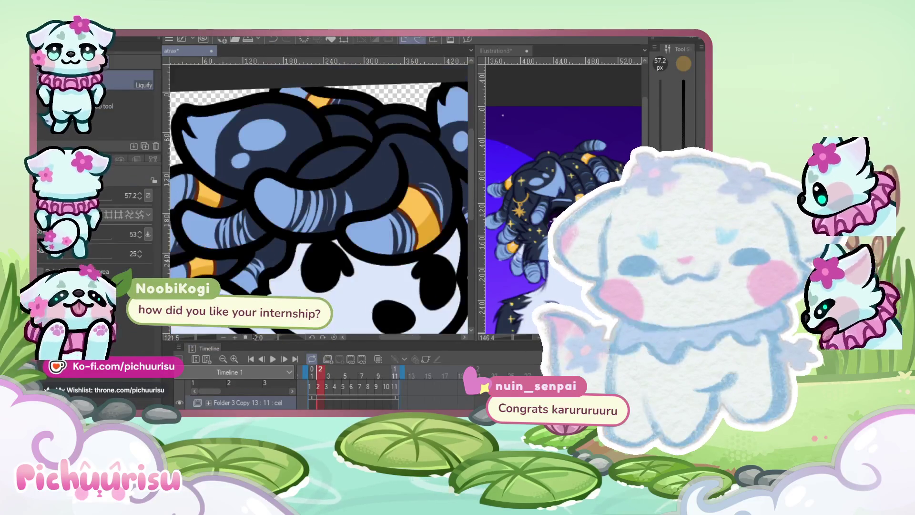
# Advance through frames 3 and 4, zooming around the curly hair on each
pyautogui.press('Right')
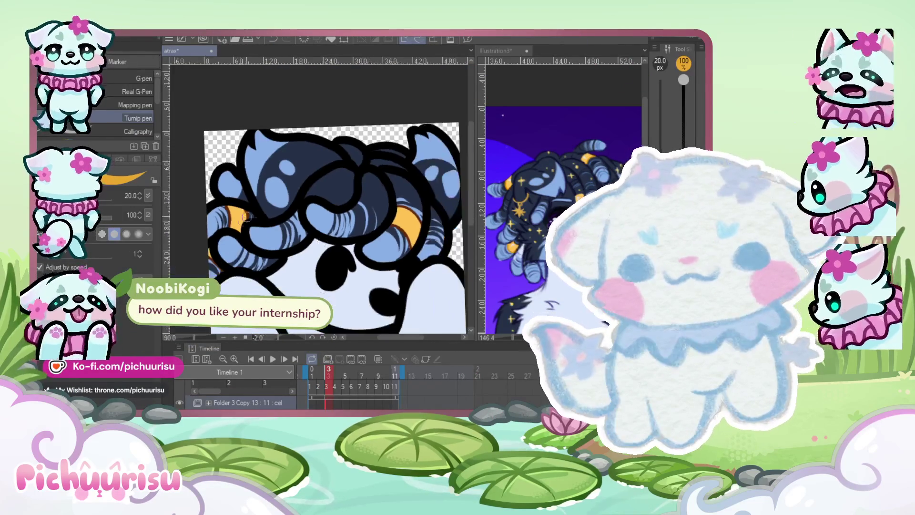
pyautogui.scroll(1, 240, 231)
pyautogui.scroll(-2, 267, 266)
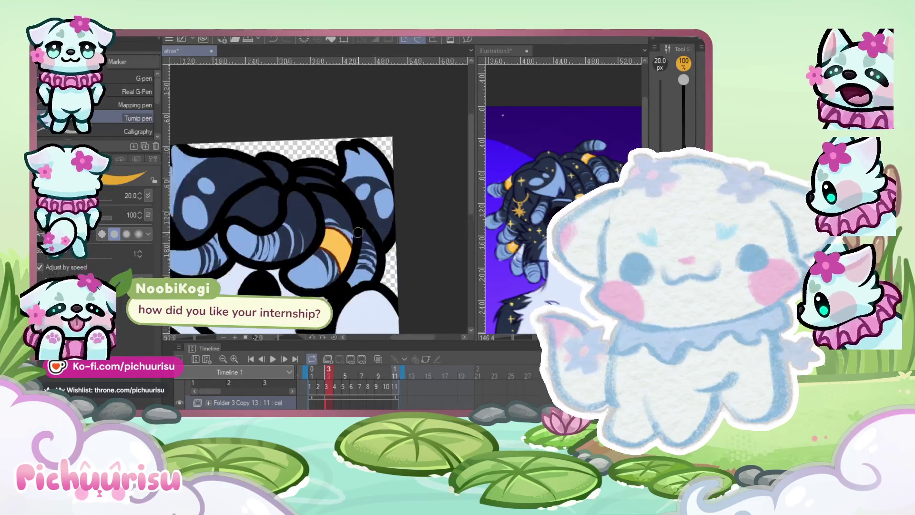
pyautogui.scroll(-3, 317, 267)
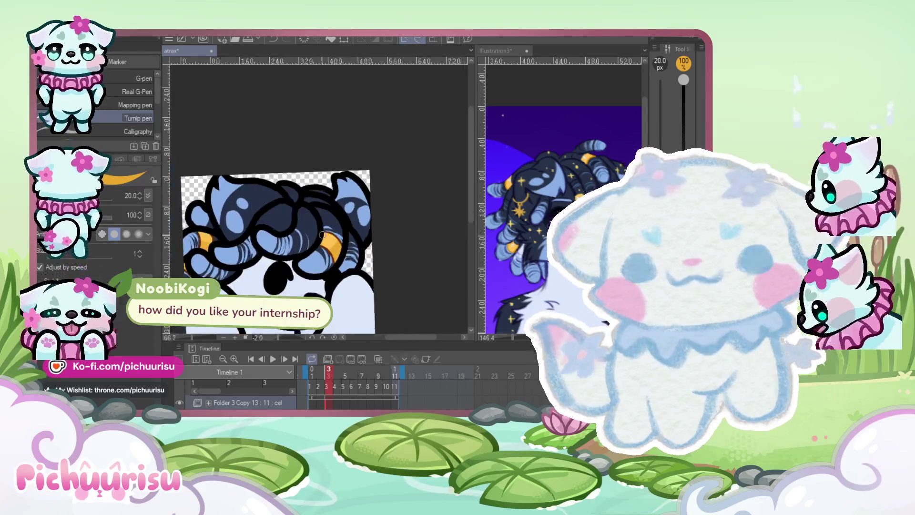
pyautogui.press('Right')
pyautogui.scroll(3, 216, 247)
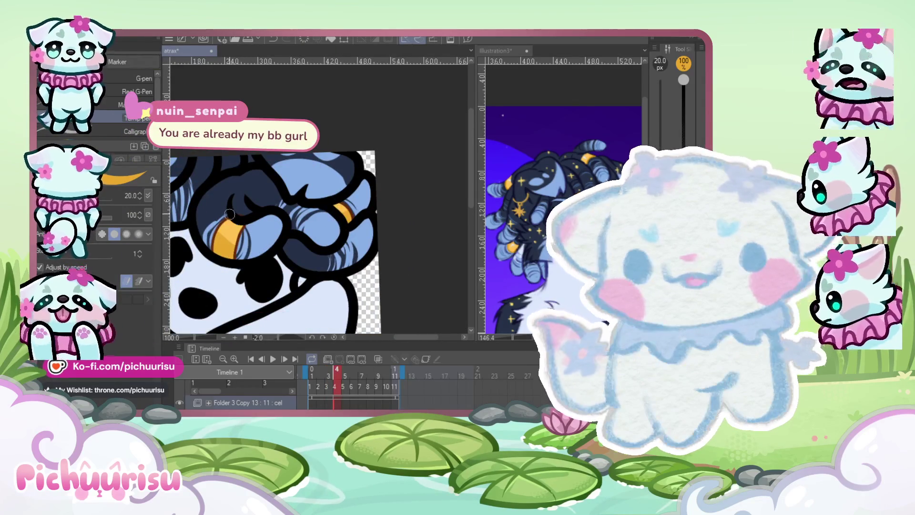
pyautogui.scroll(1, 229, 214)
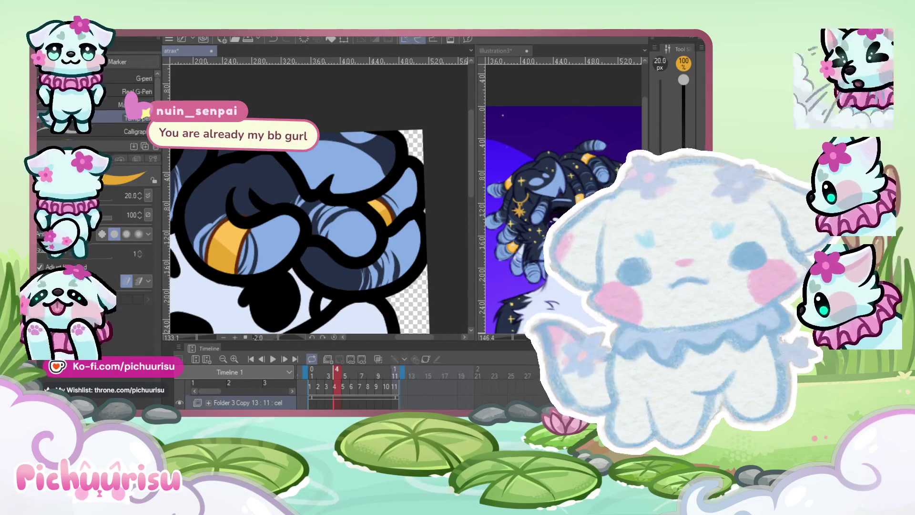
# Switch to the eraser and zoom around frame 4's orange hair bands
pyautogui.press('e')
pyautogui.scroll(2, 243, 220)
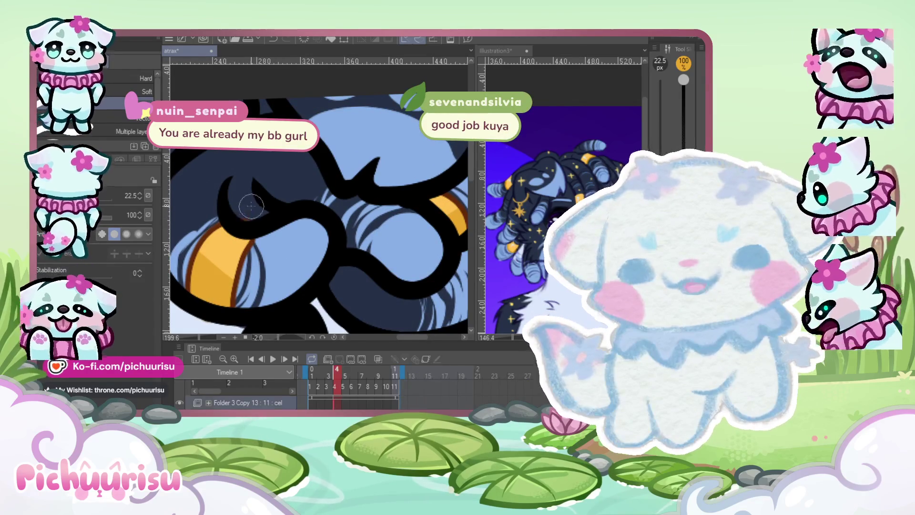
pyautogui.scroll(-2, 248, 218)
pyautogui.scroll(2, 201, 194)
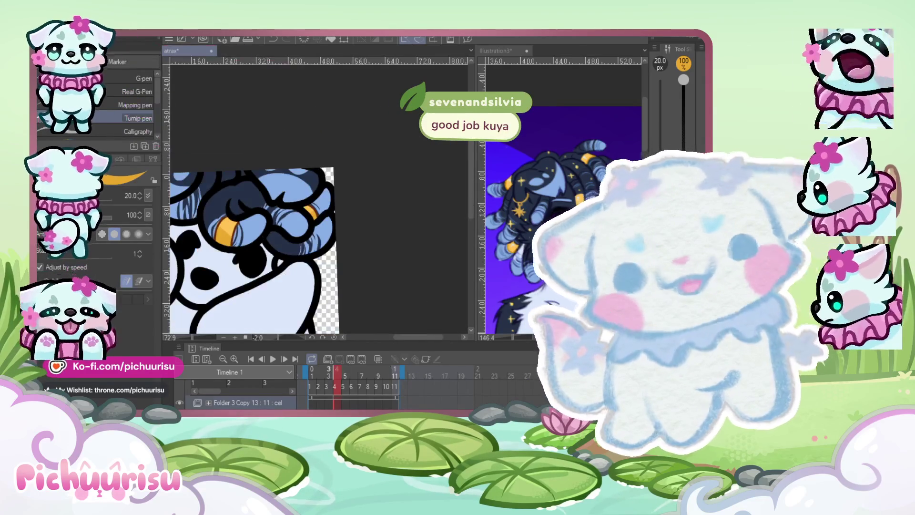
pyautogui.scroll(-2, 203, 219)
pyautogui.scroll(2, 204, 245)
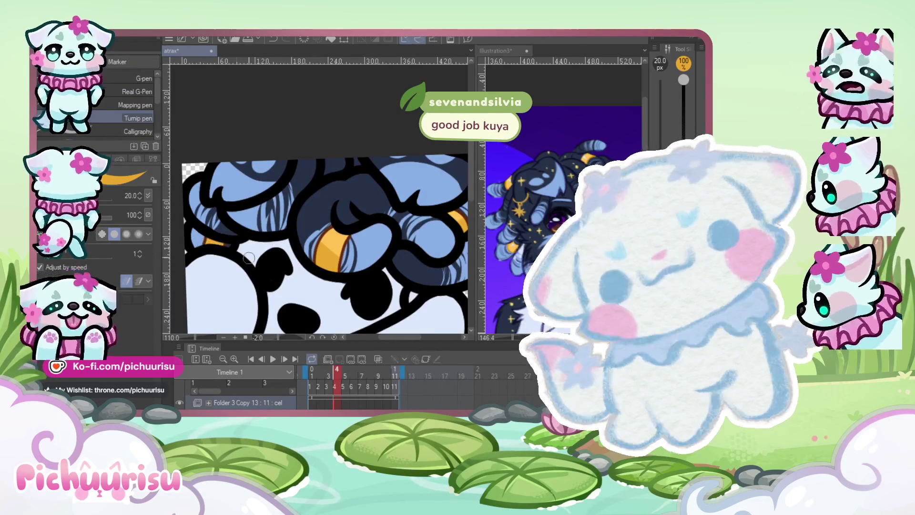
pyautogui.scroll(2, 252, 226)
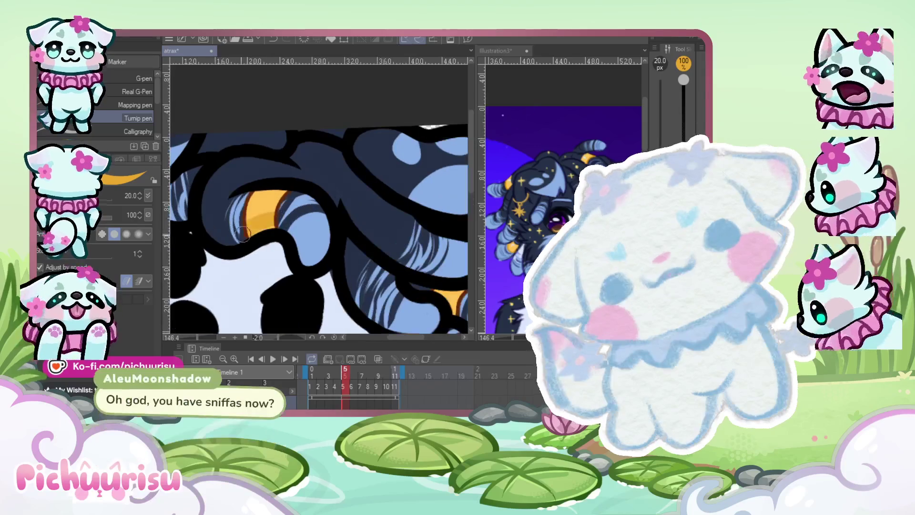
# Zoom in and out over the curly hair to inspect its orange bands and light-blue stripes
pyautogui.scroll(-3, 213, 230)
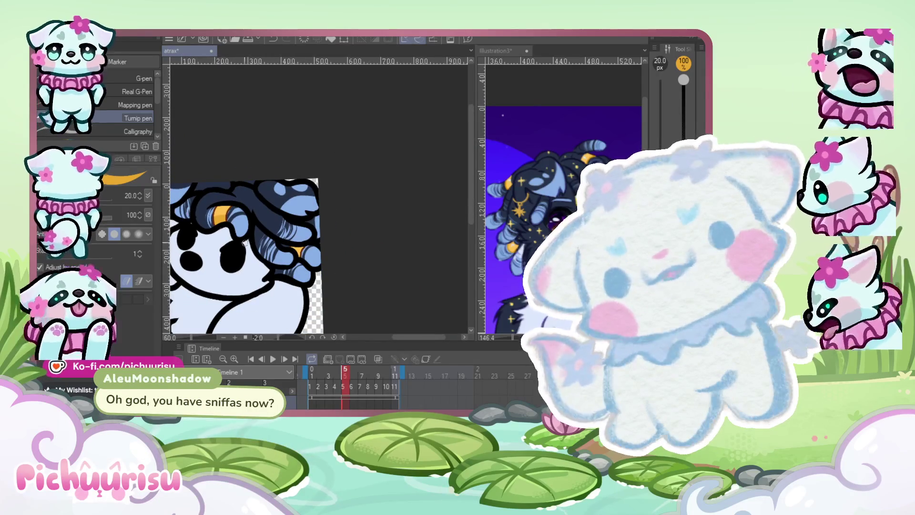
pyautogui.scroll(4, 309, 245)
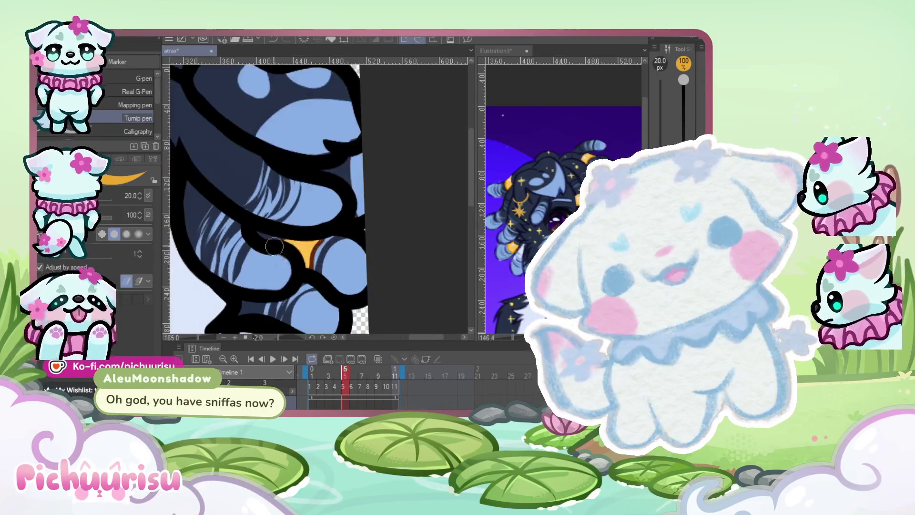
pyautogui.scroll(-3, 267, 247)
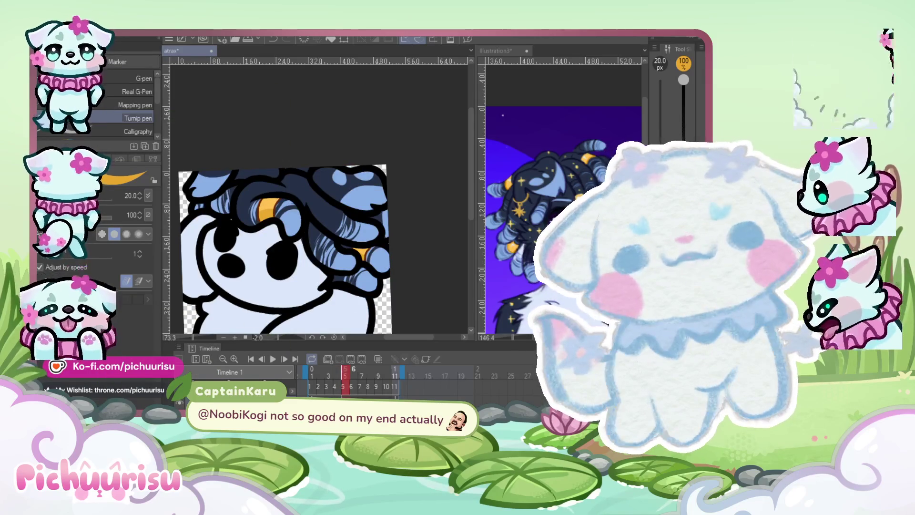
pyautogui.scroll(2, 295, 208)
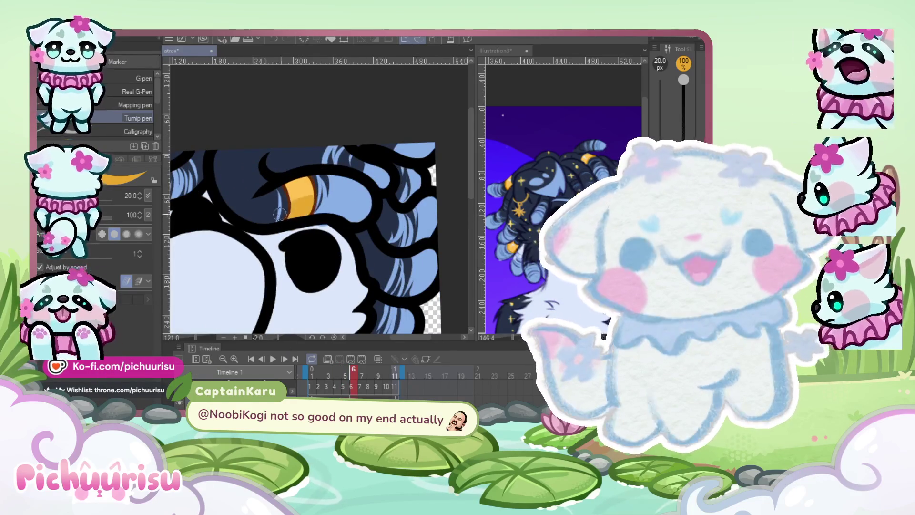
pyautogui.scroll(-3, 283, 211)
pyautogui.scroll(2, 283, 211)
pyautogui.scroll(-2, 197, 204)
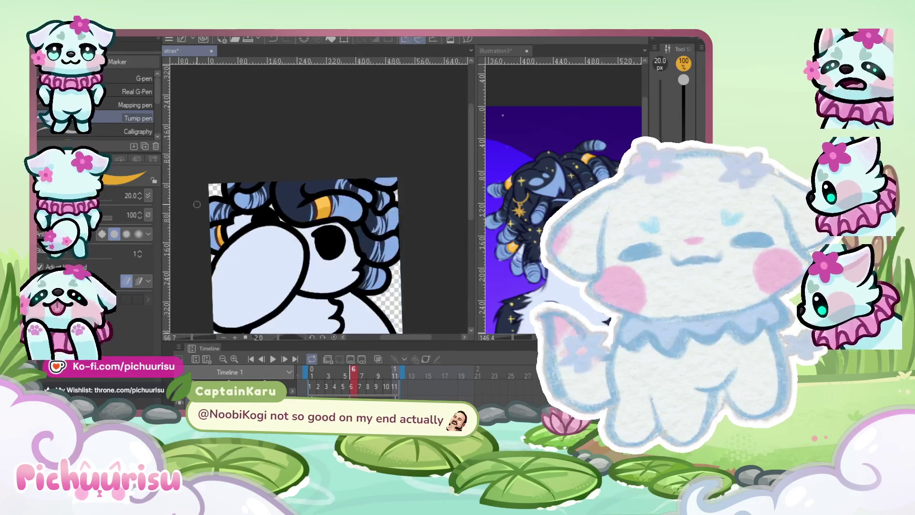
pyautogui.scroll(3, 395, 248)
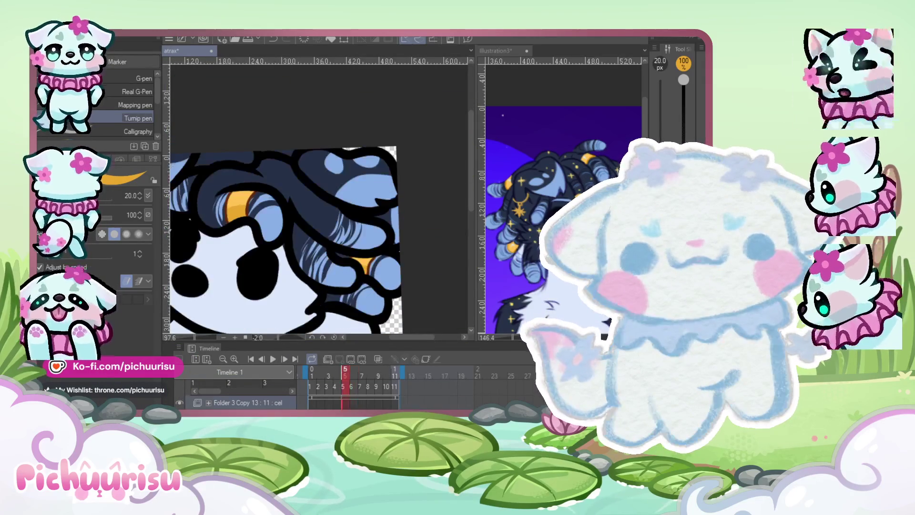
pyautogui.scroll(3, 458, 200)
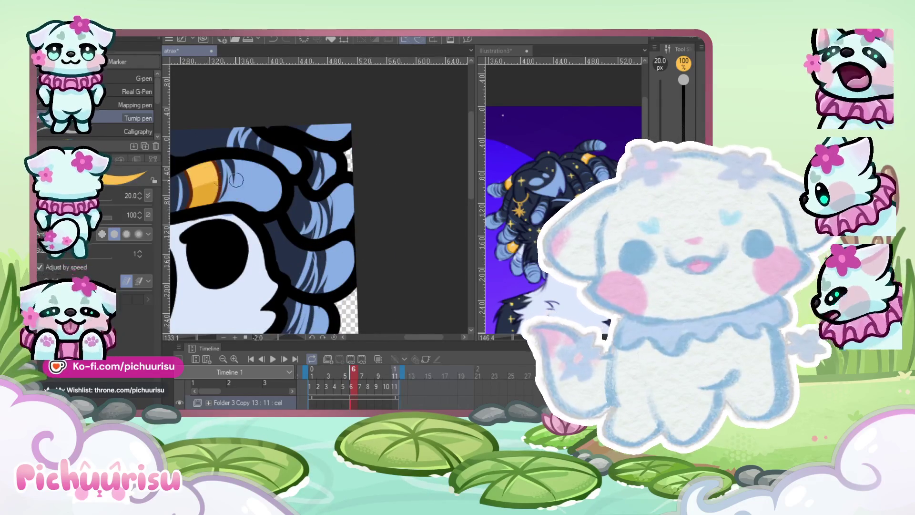
pyautogui.scroll(2, 323, 175)
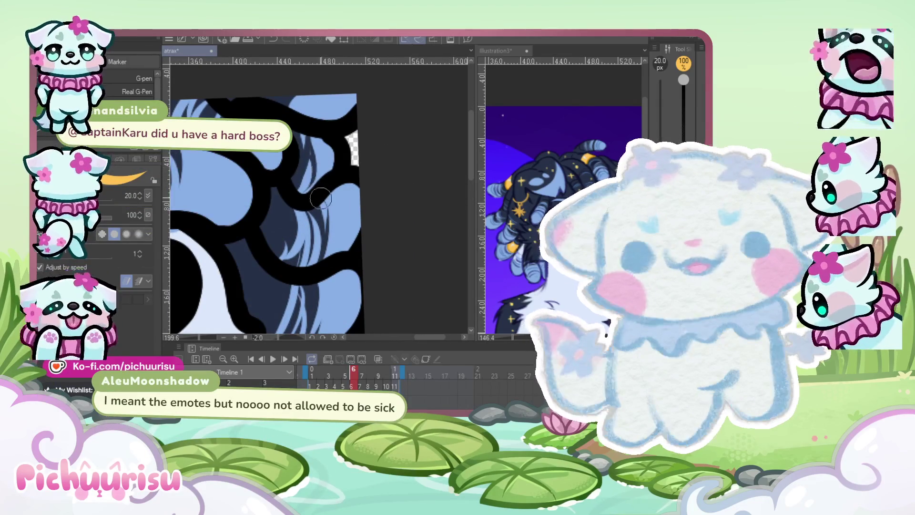
pyautogui.scroll(-2, 303, 205)
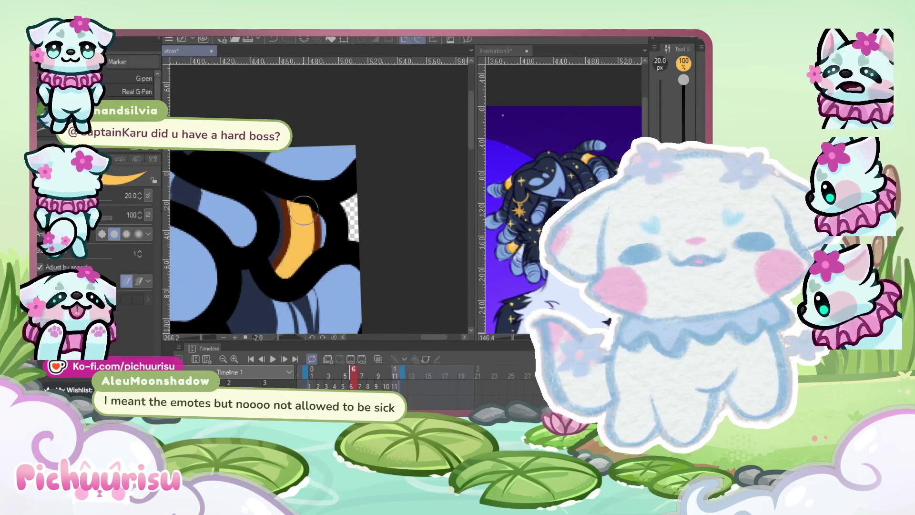
pyautogui.scroll(-2, 309, 201)
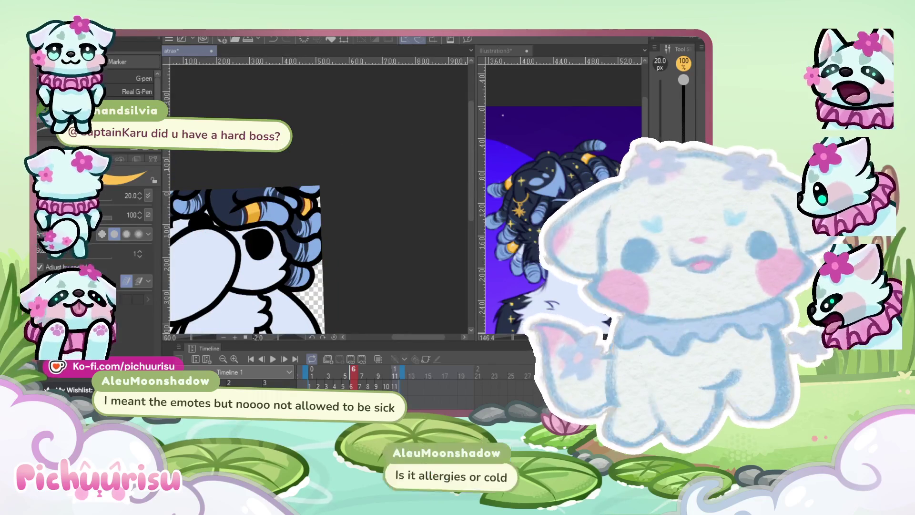
pyautogui.scroll(2, 257, 213)
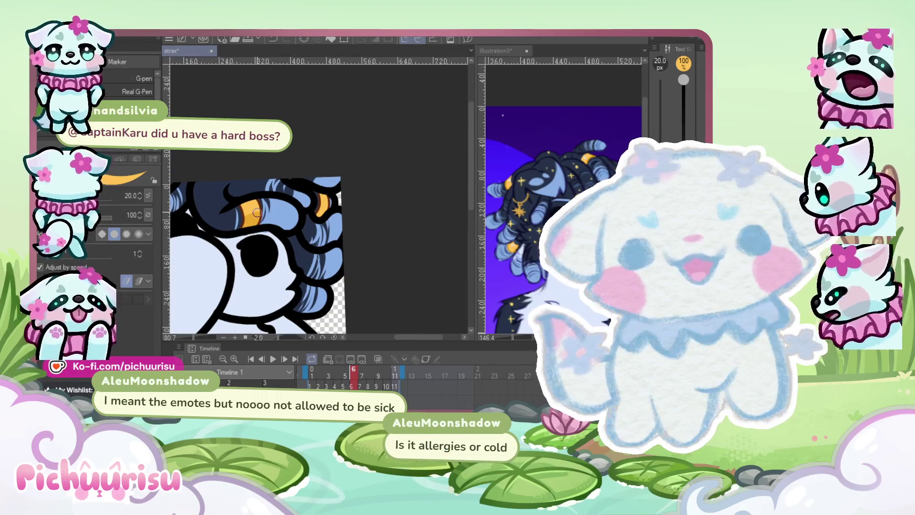
pyautogui.scroll(-3, 334, 211)
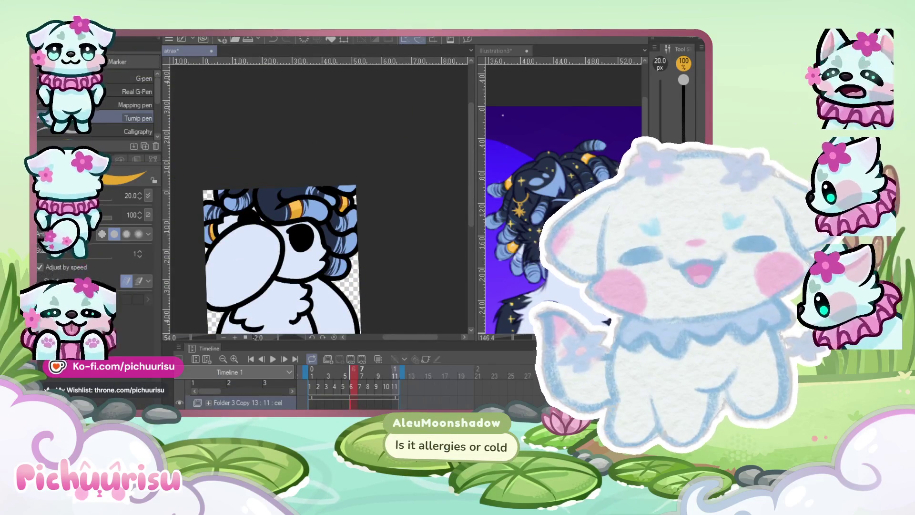
pyautogui.scroll(3, 349, 270)
# Pan across frame 7's hair and zoom to check its bands
pyautogui.moveTo(173, 288); pyautogui.dragTo(235, 259)
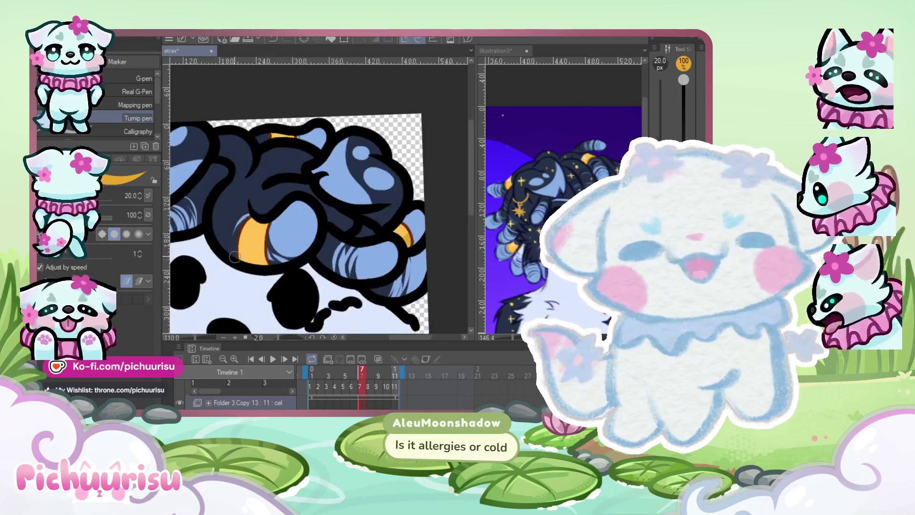
pyautogui.scroll(-3, 265, 253)
pyautogui.scroll(5, 207, 253)
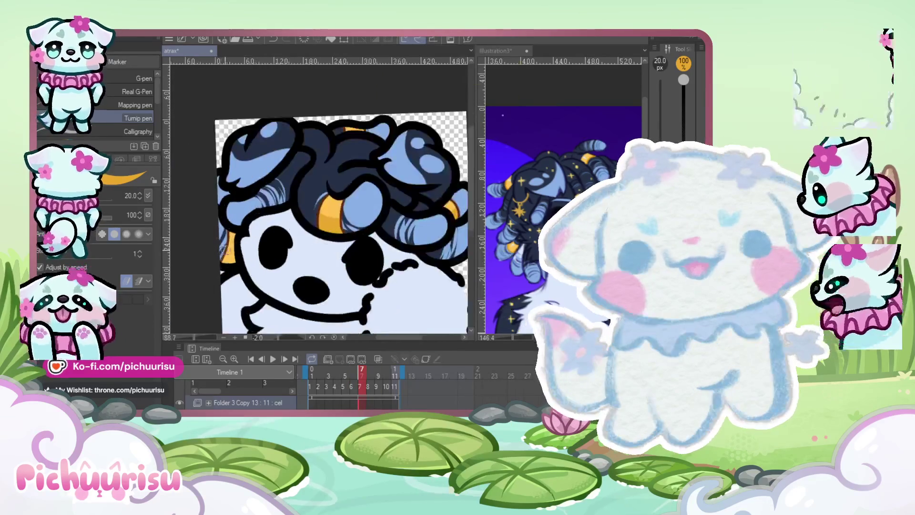
pyautogui.scroll(-4, 271, 235)
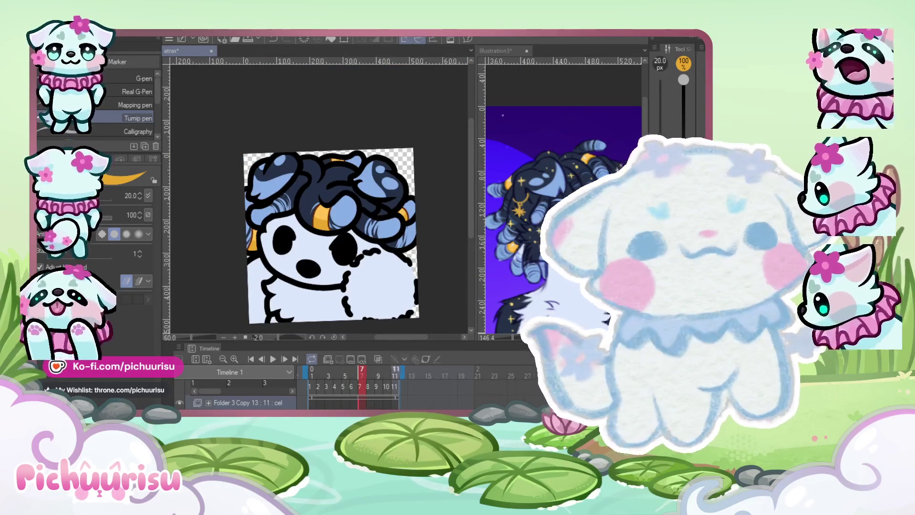
pyautogui.scroll(3, 326, 221)
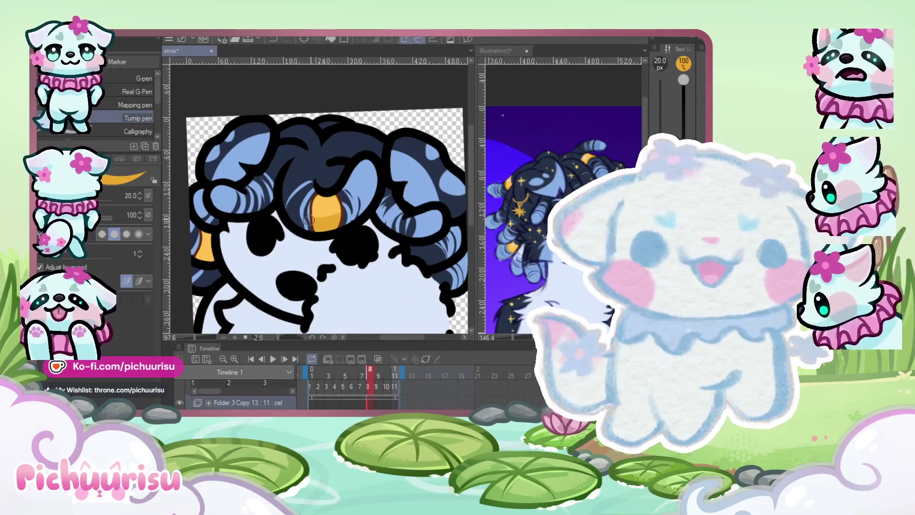
pyautogui.scroll(-3, 198, 254)
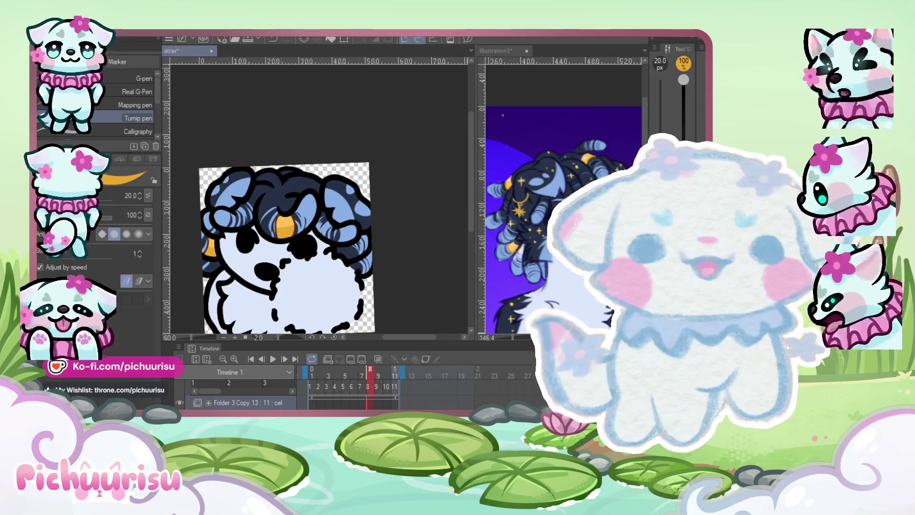
# Advance to frame 9 and zoom around its hair
pyautogui.click(378, 372)
pyautogui.scroll(4, 306, 169)
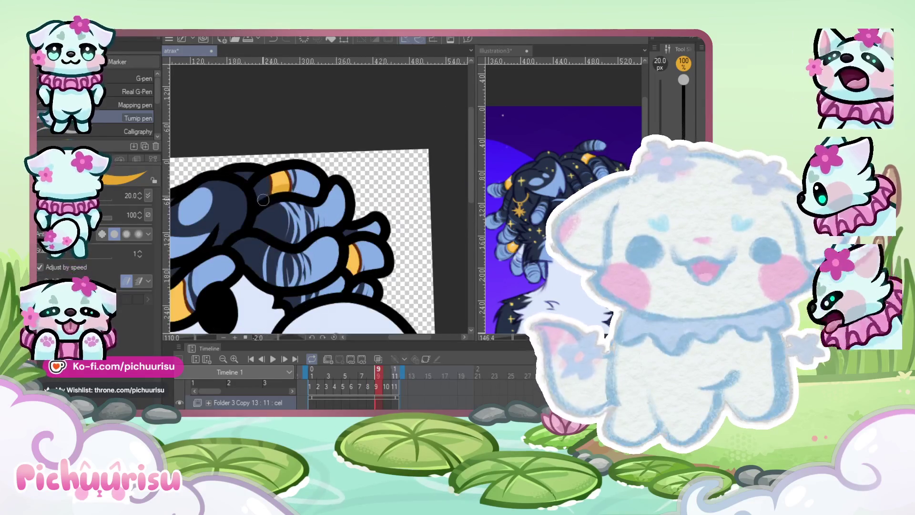
pyautogui.scroll(-3, 361, 263)
pyautogui.scroll(3, 334, 238)
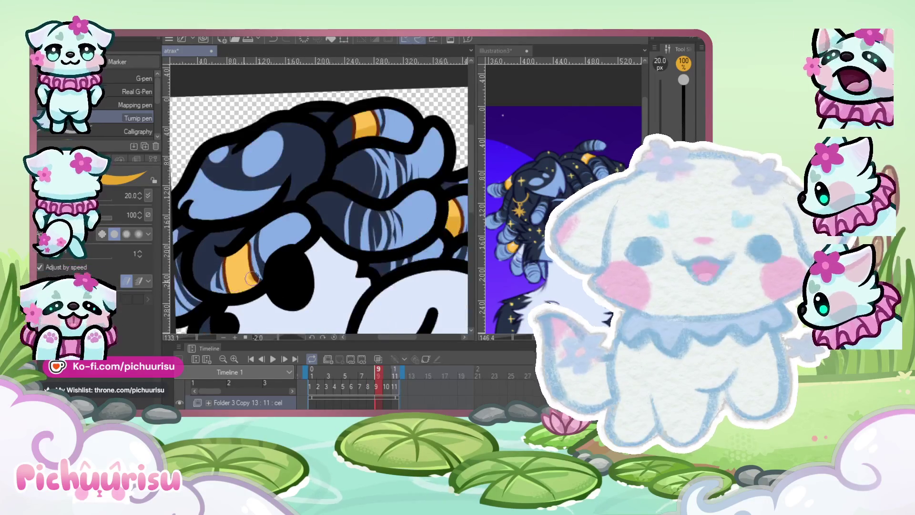
pyautogui.scroll(-3, 296, 257)
pyautogui.scroll(3, 256, 270)
pyautogui.scroll(-2, 256, 270)
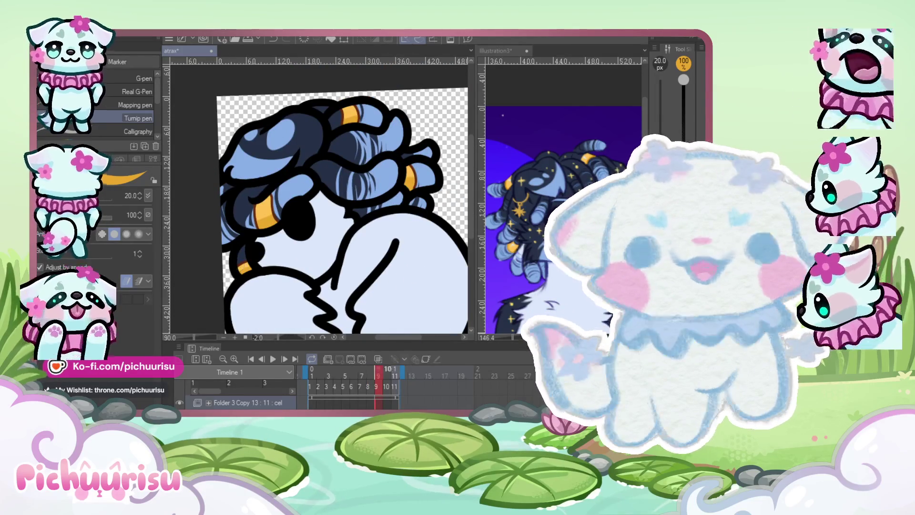
# Advance to frame 10 and zoom in and out to inspect its hair bands
pyautogui.press('Right')
pyautogui.scroll(3, 225, 168)
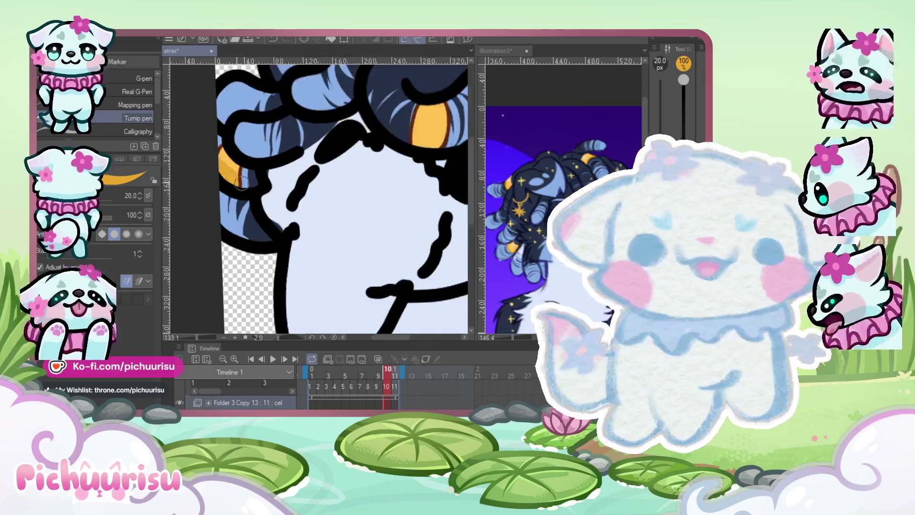
pyautogui.scroll(-4, 225, 168)
pyautogui.scroll(4, 261, 214)
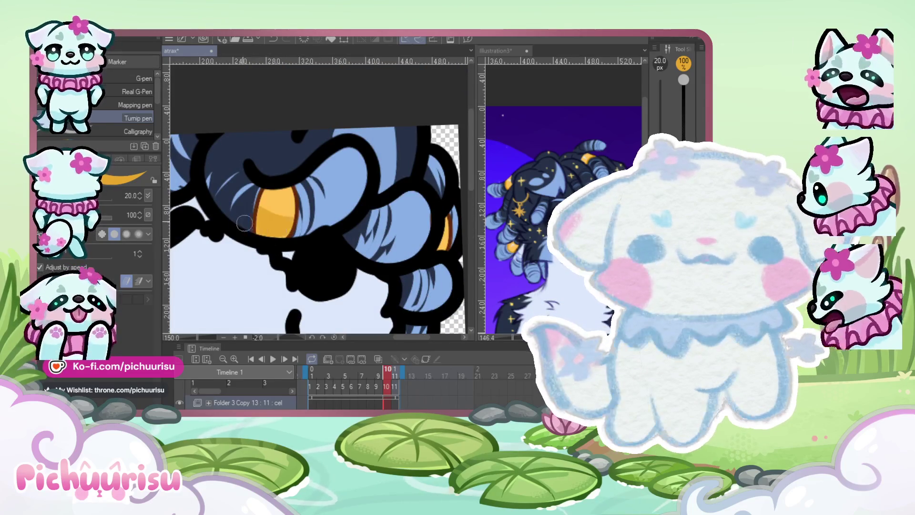
pyautogui.scroll(-3, 245, 224)
pyautogui.scroll(2, 267, 191)
pyautogui.scroll(-3, 274, 174)
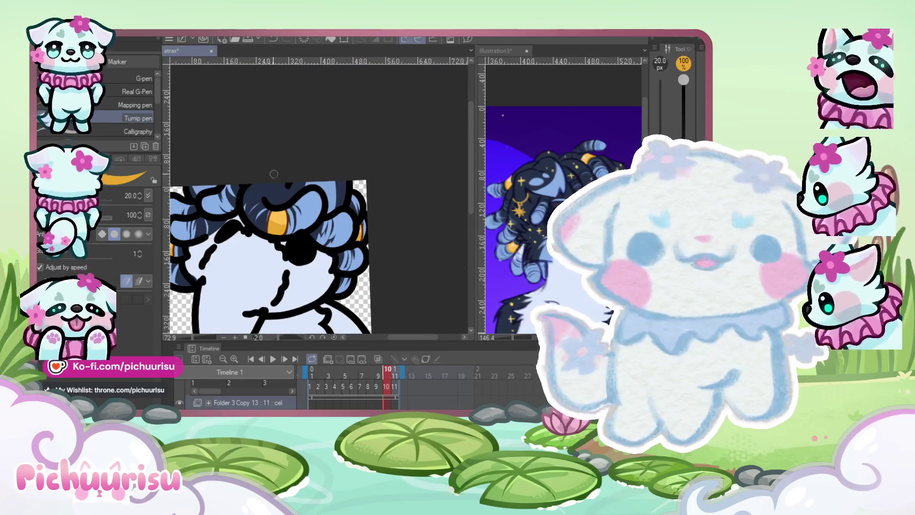
pyautogui.scroll(4, 274, 174)
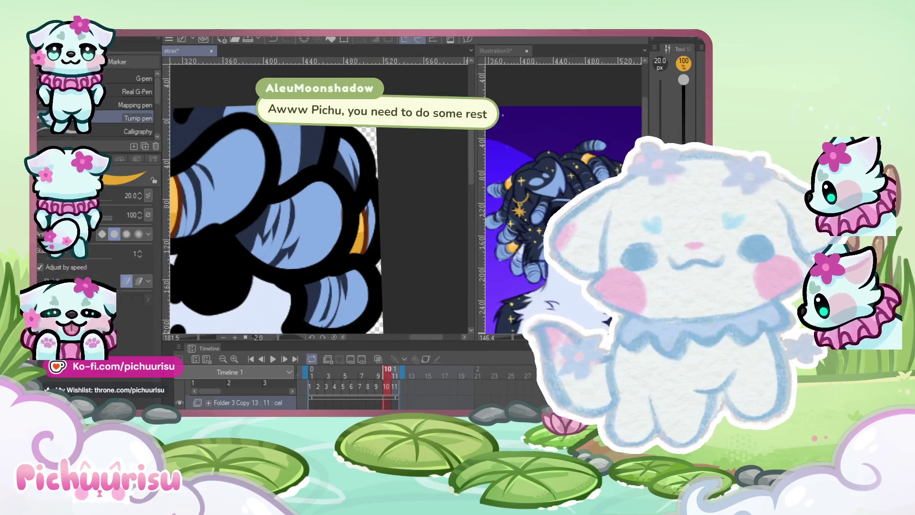
pyautogui.scroll(1, 363, 241)
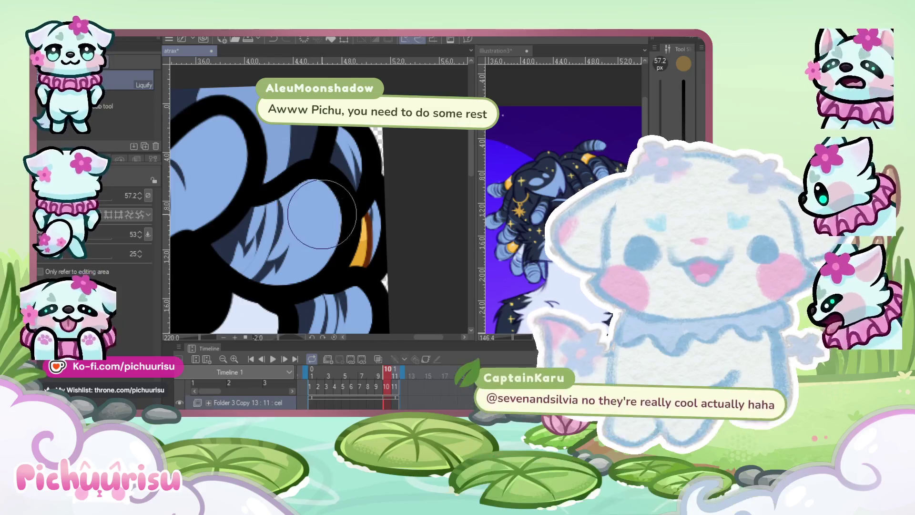
# Play the animation to preview the loop, then zoom in on frame 1's orange hair band
pyautogui.scroll(-5, 350, 229)
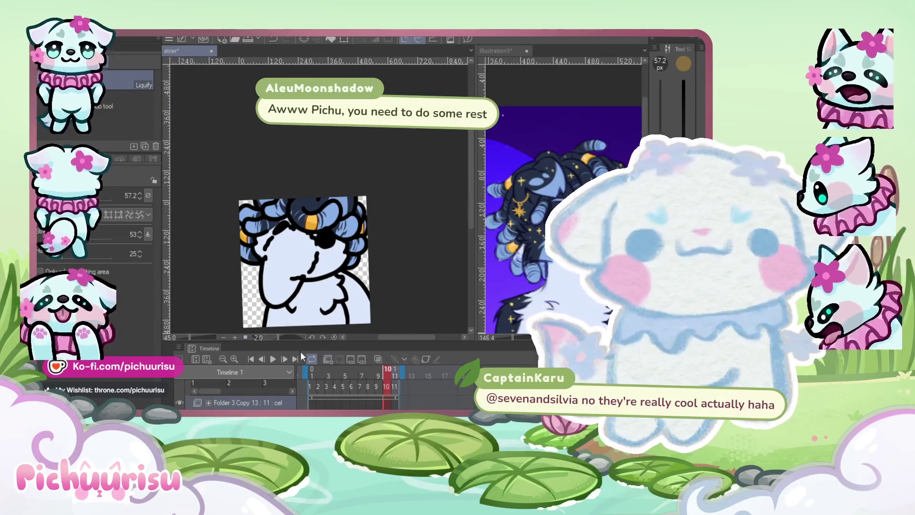
pyautogui.click(272, 360)
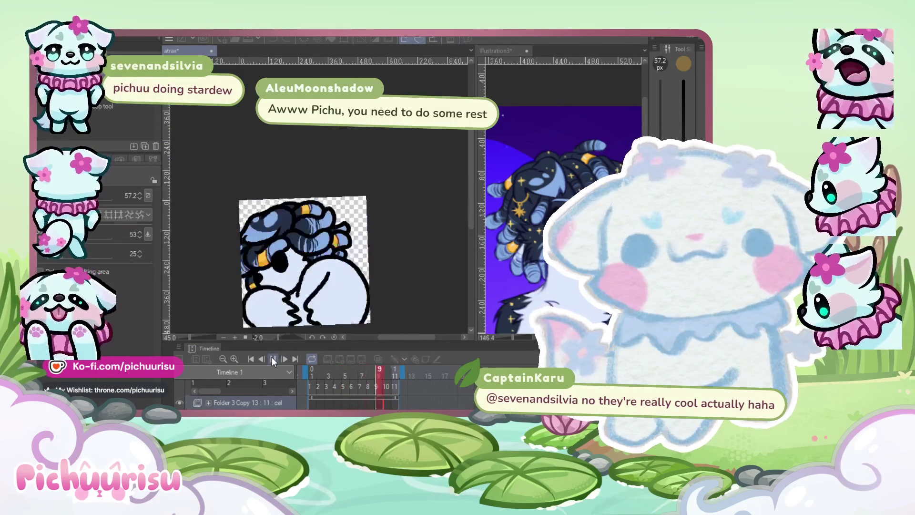
pyautogui.scroll(5, 258, 231)
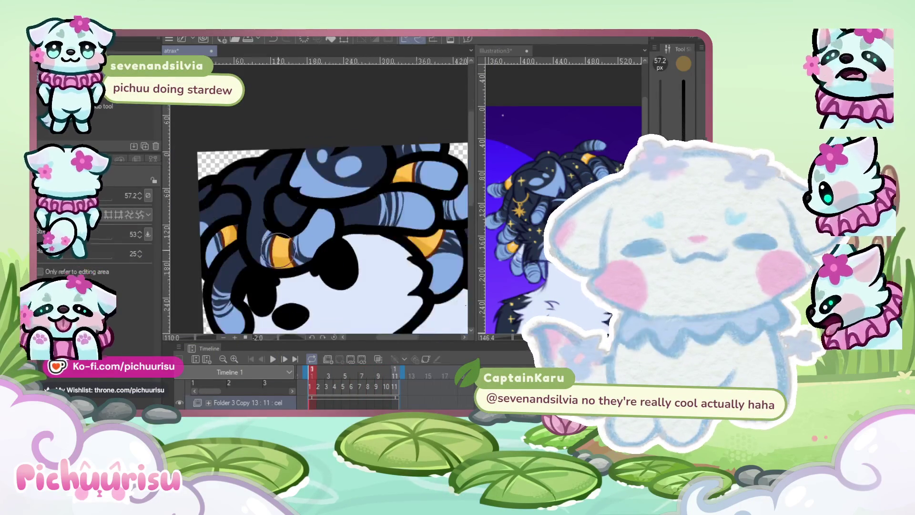
pyautogui.scroll(1, 342, 258)
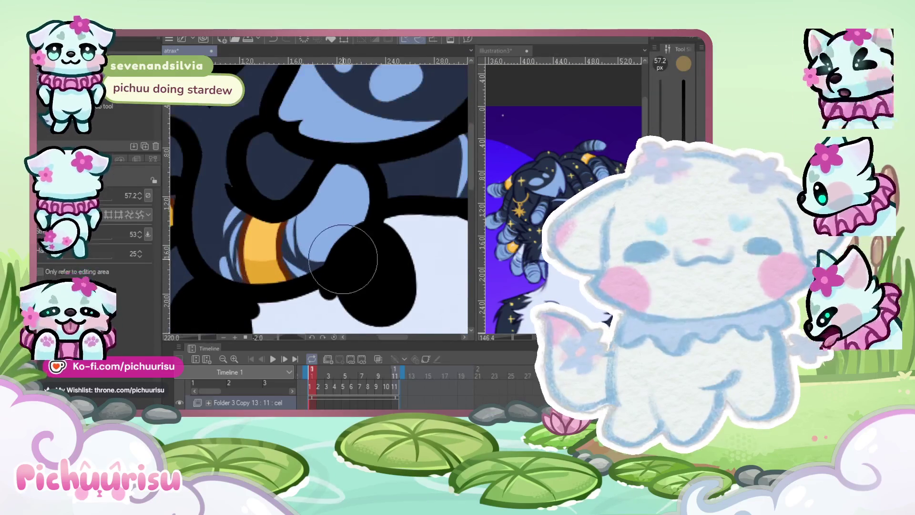
pyautogui.scroll(2, 285, 266)
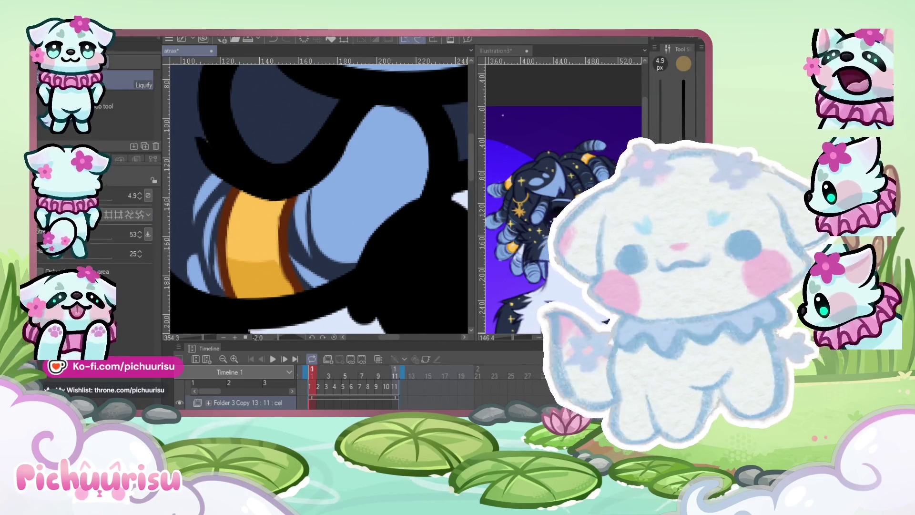
pyautogui.scroll(-3, 281, 214)
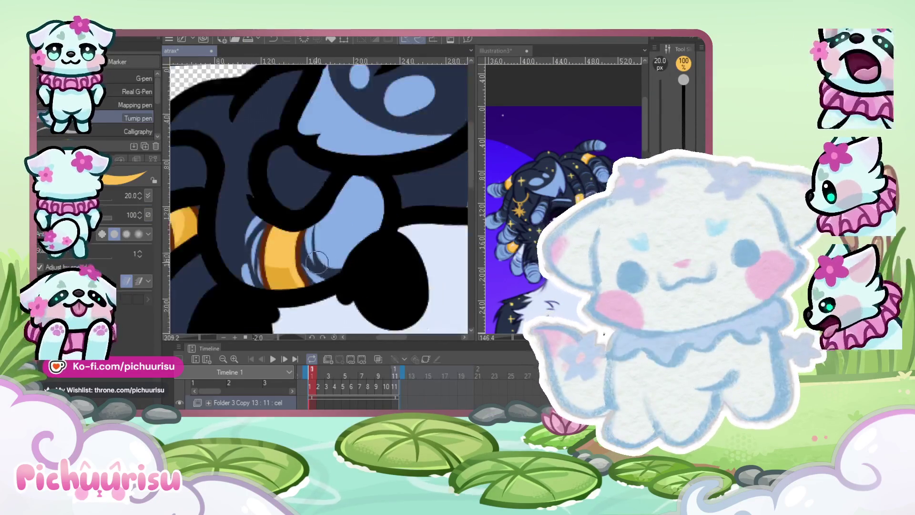
# Zoom in and out repeatedly to inspect the curly hair and orange bands on the early frames
pyautogui.scroll(-1, 246, 247)
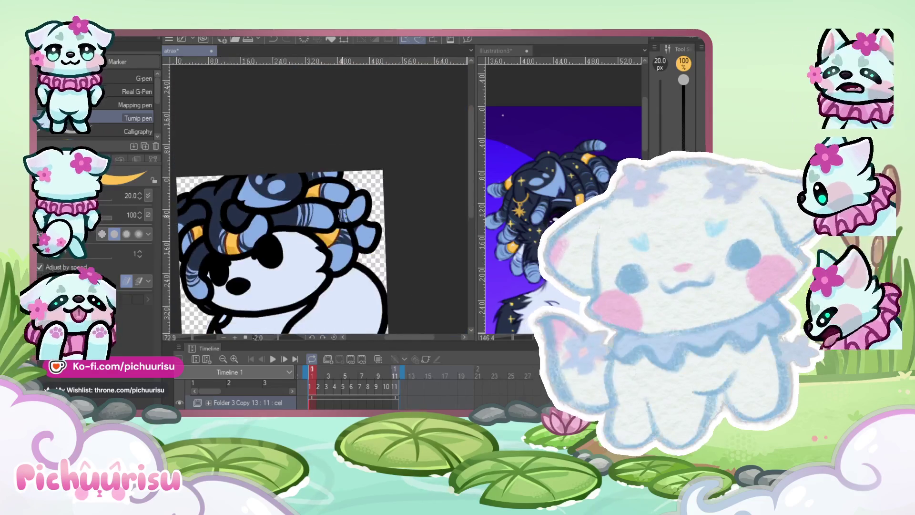
pyautogui.scroll(-4, 282, 239)
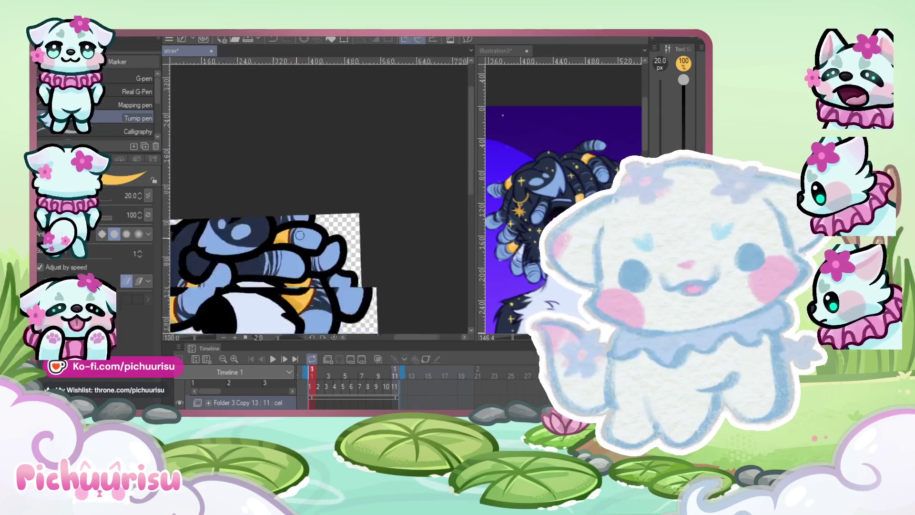
pyautogui.scroll(5, 397, 302)
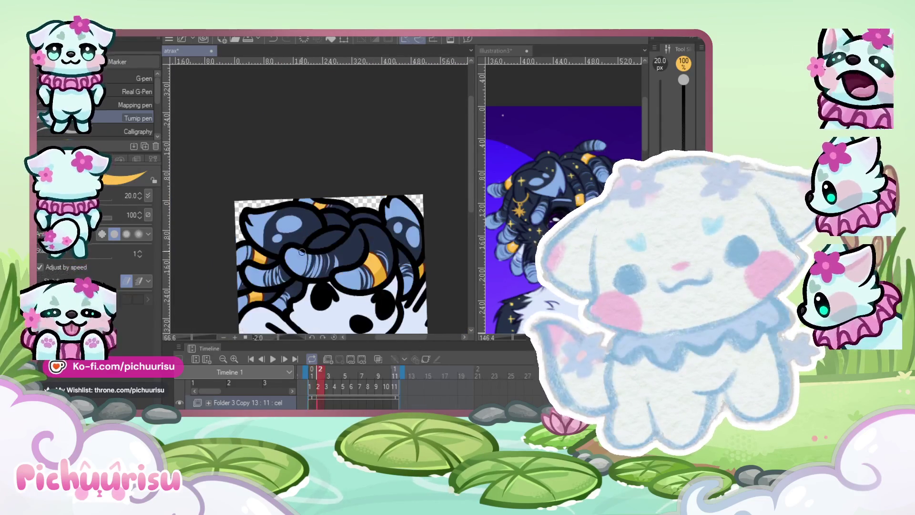
pyautogui.scroll(-4, 394, 314)
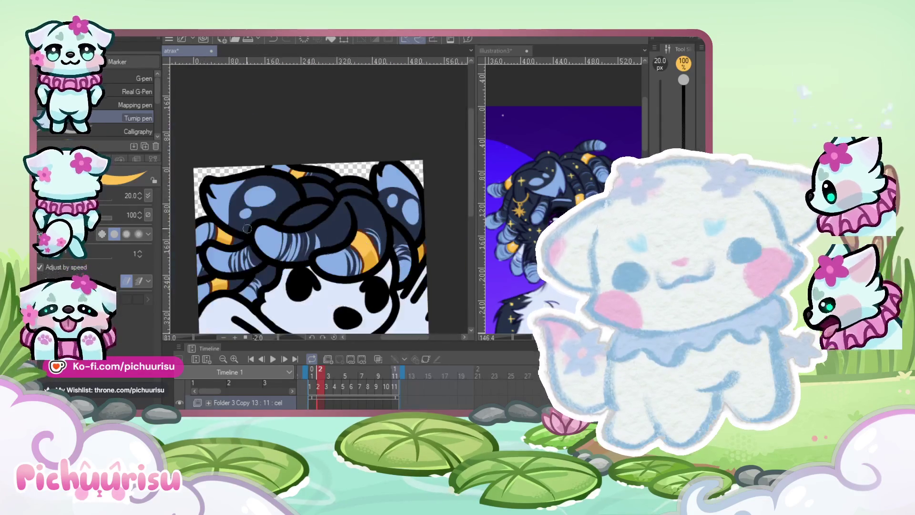
pyautogui.scroll(3, 240, 233)
pyautogui.scroll(-3, 229, 311)
pyautogui.scroll(3, 310, 176)
pyautogui.scroll(-3, 310, 176)
pyautogui.scroll(4, 400, 259)
pyautogui.scroll(-3, 397, 262)
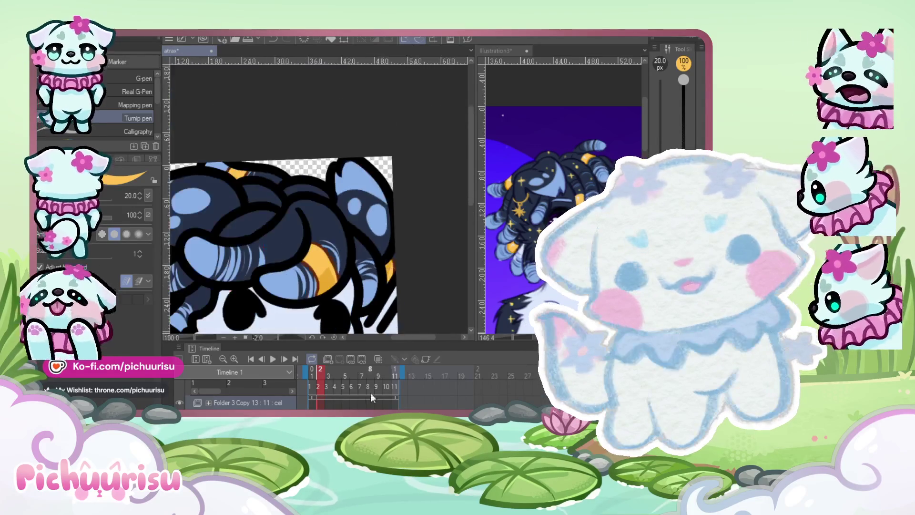
pyautogui.scroll(2, 340, 259)
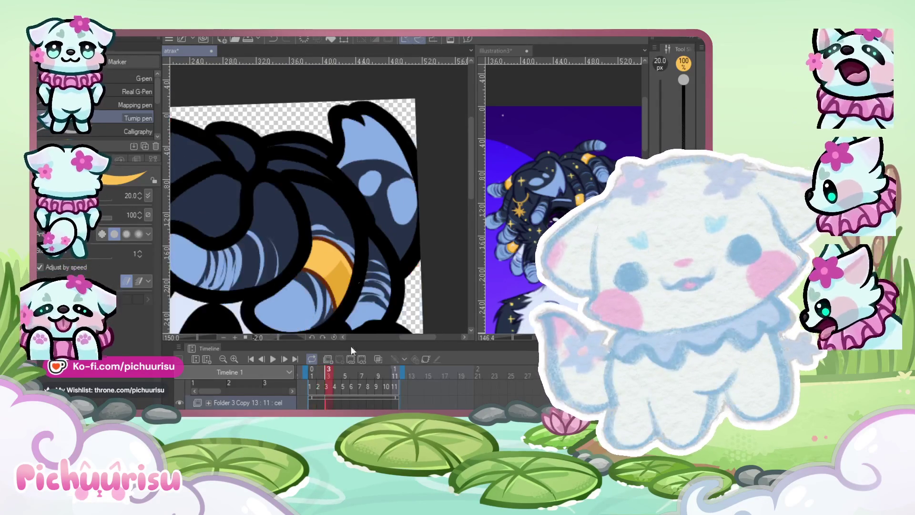
pyautogui.scroll(-2, 229, 241)
pyautogui.scroll(1, 229, 242)
pyautogui.scroll(-2, 229, 234)
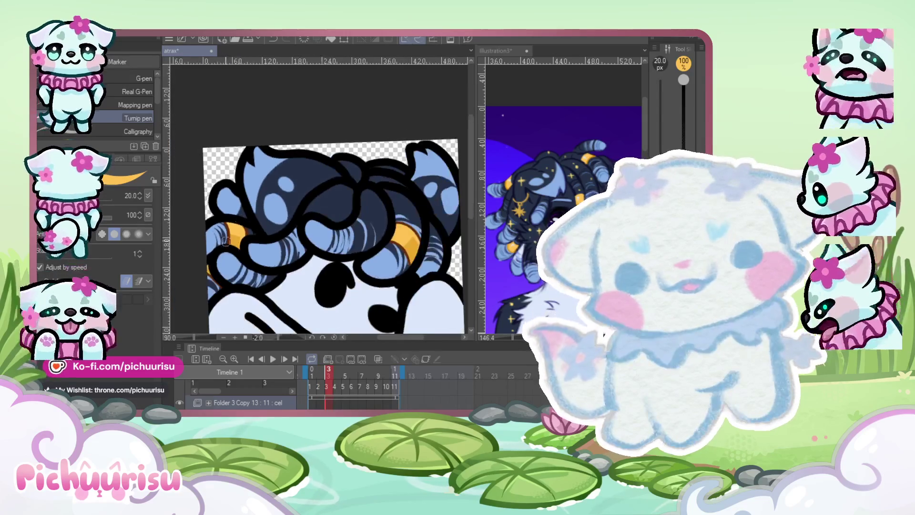
pyautogui.scroll(-1, 228, 249)
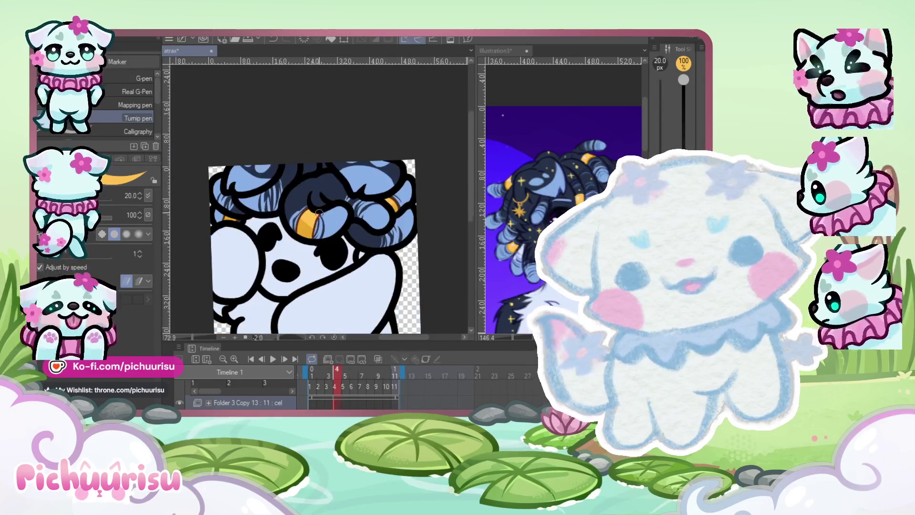
pyautogui.scroll(3, 385, 222)
pyautogui.scroll(3, 385, 222)
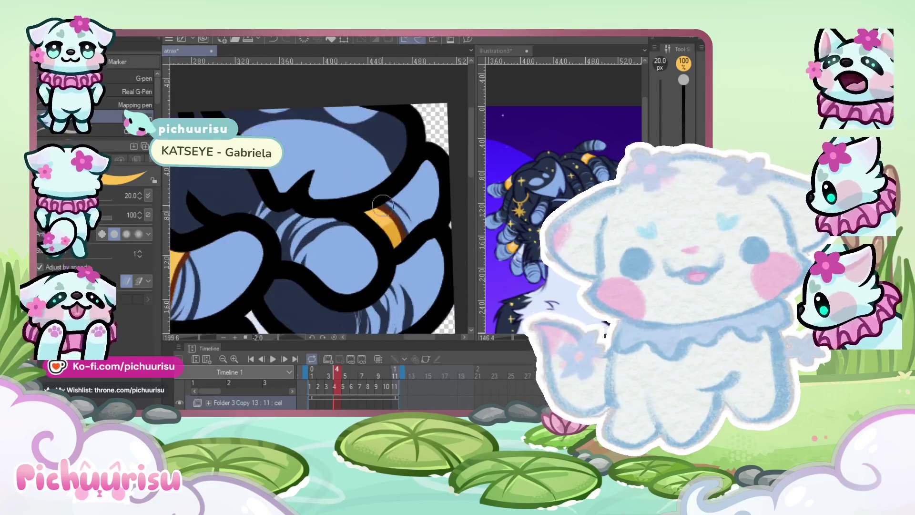
pyautogui.scroll(-3, 396, 217)
# Keep zooming across the hair to check the orange bands and light-blue streaks
pyautogui.scroll(2, 395, 217)
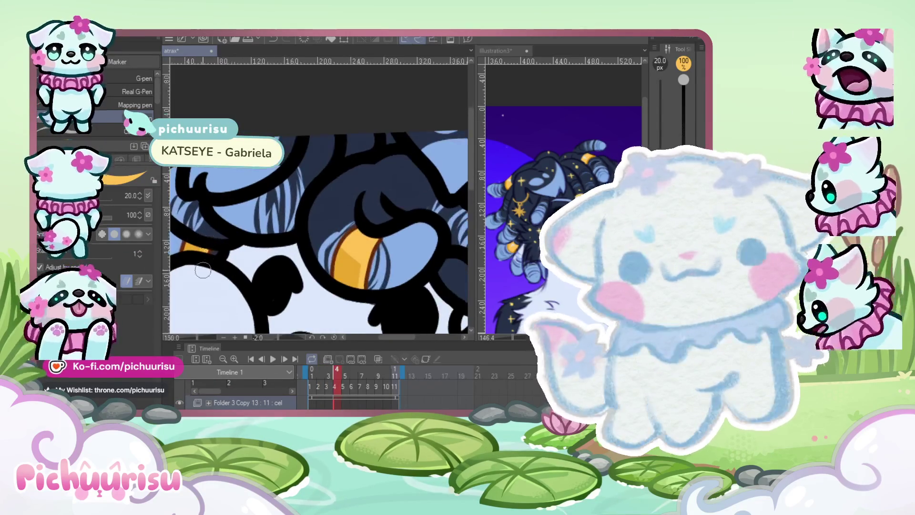
pyautogui.scroll(-2, 396, 217)
pyautogui.scroll(4, 372, 262)
pyautogui.scroll(-1, 372, 261)
pyautogui.scroll(-3, 372, 262)
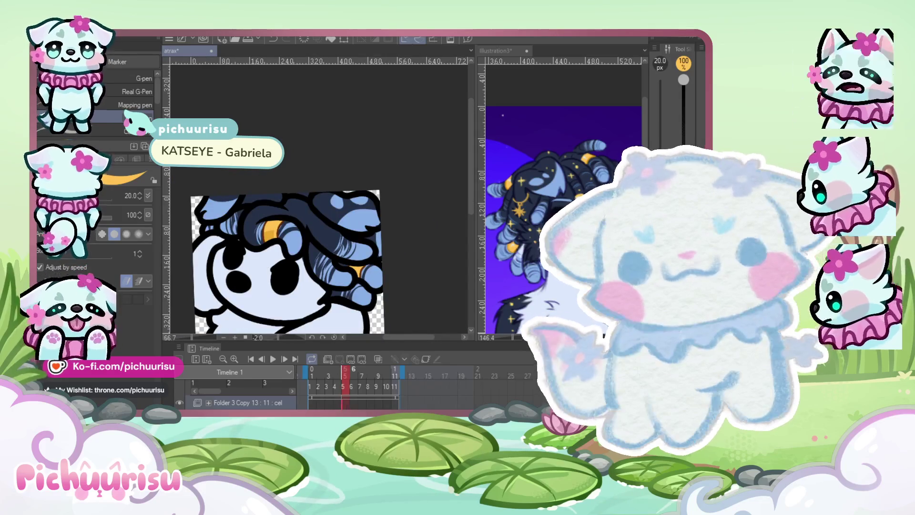
pyautogui.scroll(3, 317, 206)
pyautogui.scroll(-2, 223, 239)
pyautogui.scroll(1, 222, 239)
pyautogui.scroll(-1, 305, 294)
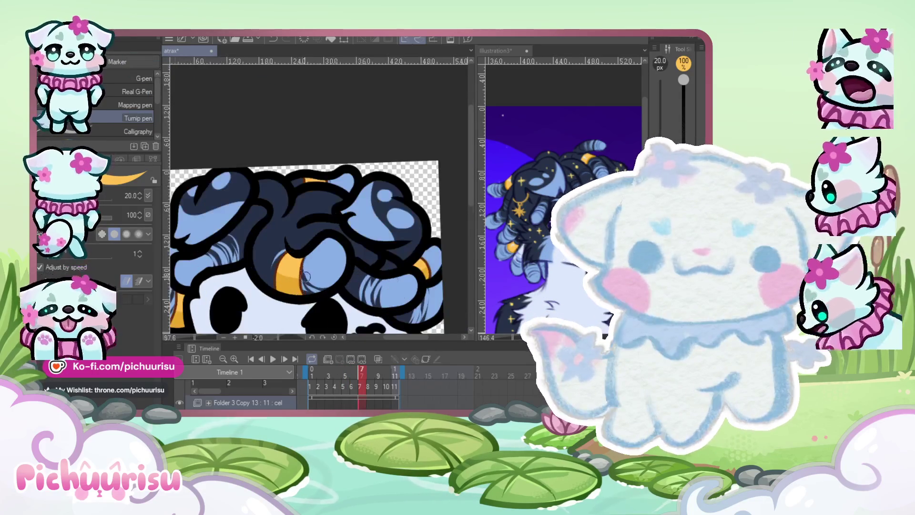
pyautogui.scroll(2, 420, 283)
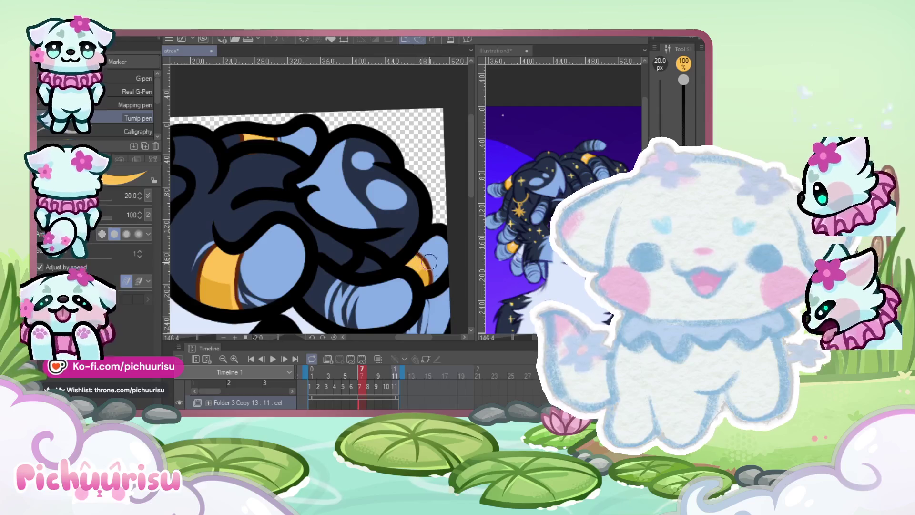
pyautogui.scroll(-2, 371, 229)
pyautogui.scroll(2, 323, 178)
pyautogui.scroll(-3, 322, 179)
pyautogui.scroll(4, 243, 327)
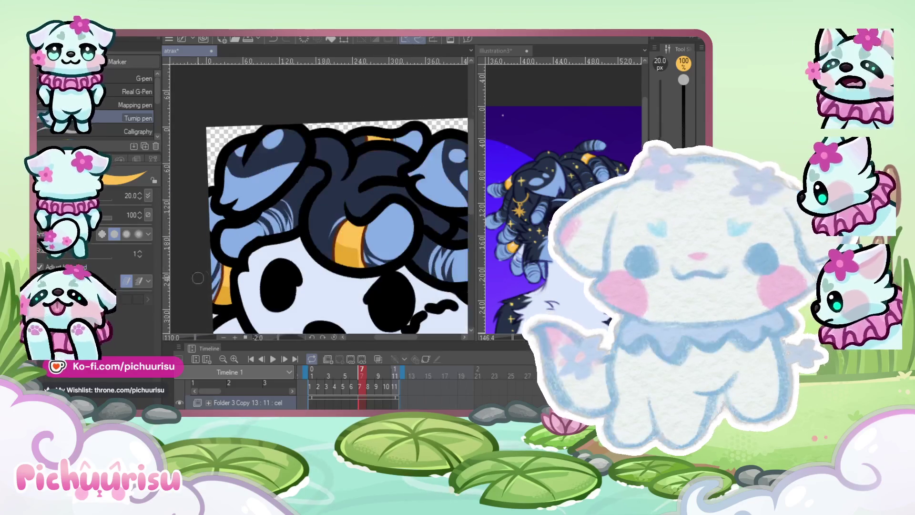
pyautogui.scroll(-2, 244, 327)
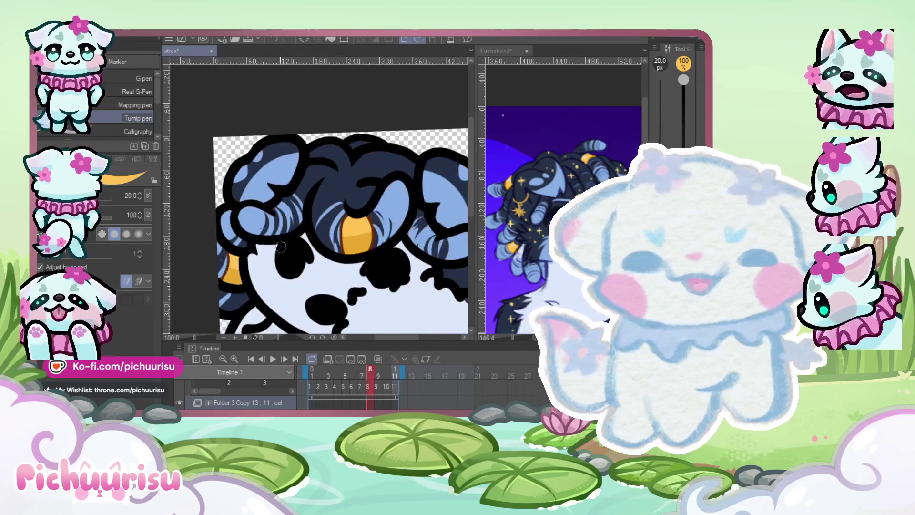
pyautogui.scroll(-1, 336, 238)
pyautogui.scroll(2, 336, 239)
pyautogui.scroll(-2, 327, 255)
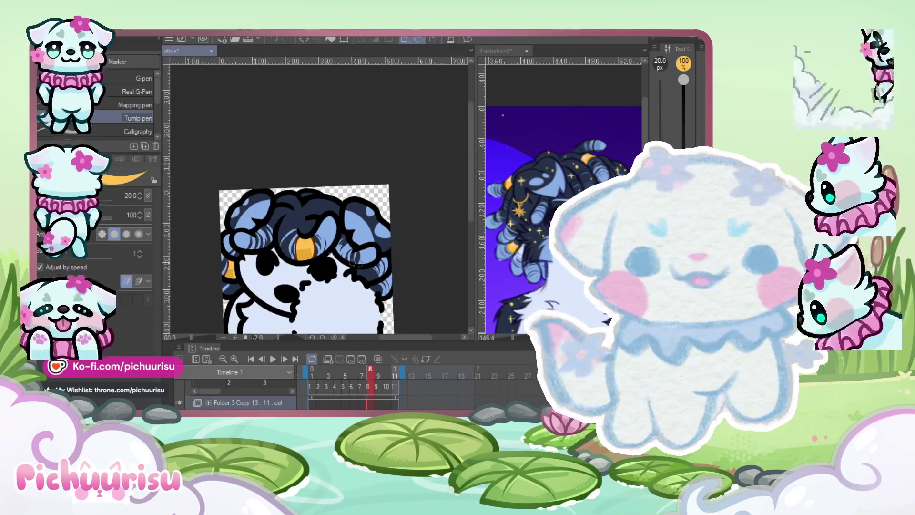
# Advance to frame 9 with Ctrl+Right and zoom to check its hair
pyautogui.hotkey('ctrl', 'Right')
pyautogui.scroll(3, 353, 227)
pyautogui.scroll(-1, 333, 214)
pyautogui.scroll(-1, 313, 201)
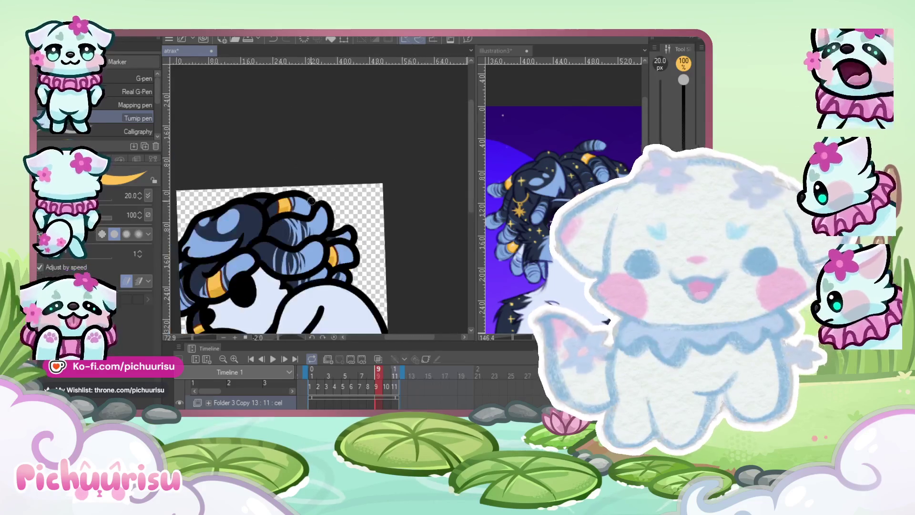
pyautogui.scroll(3, 313, 201)
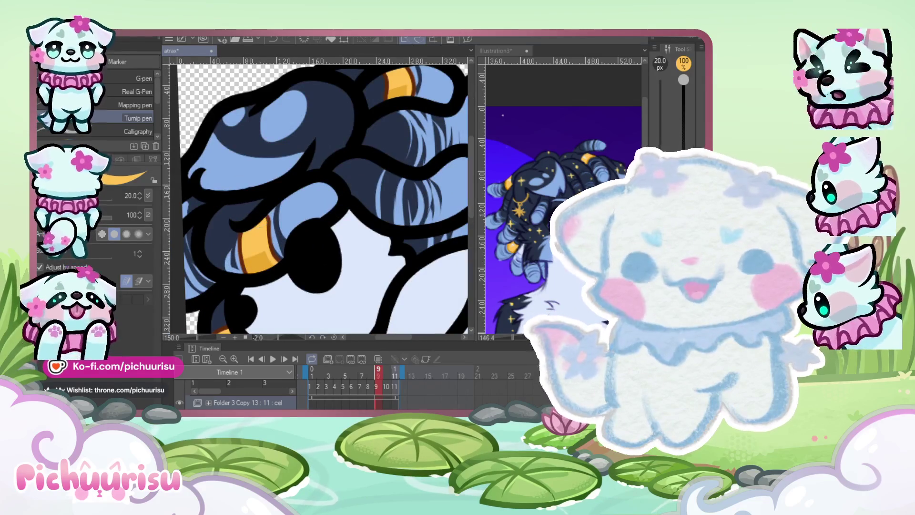
# Enlarge the Liquify brush to about 19, sample the band's orange, and return to the pen
pyautogui.press('j')
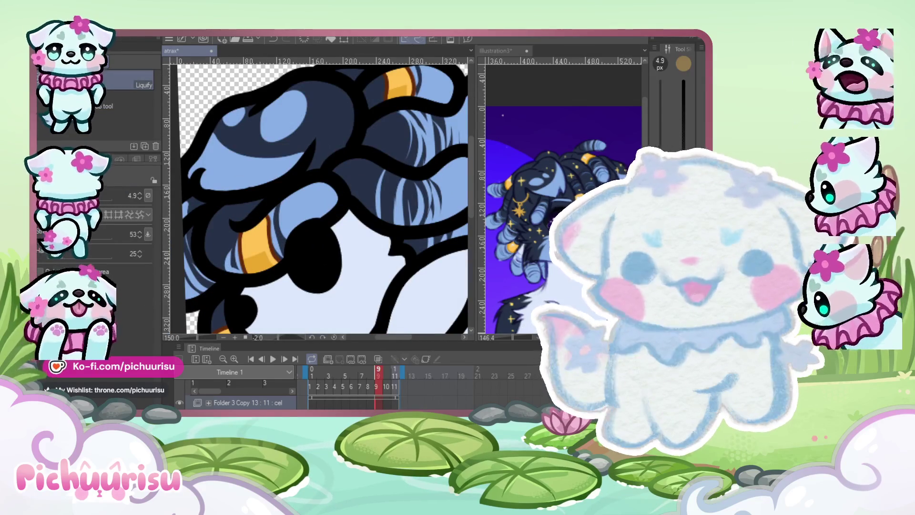
pyautogui.moveTo(267, 203); pyautogui.dragTo(271, 203)
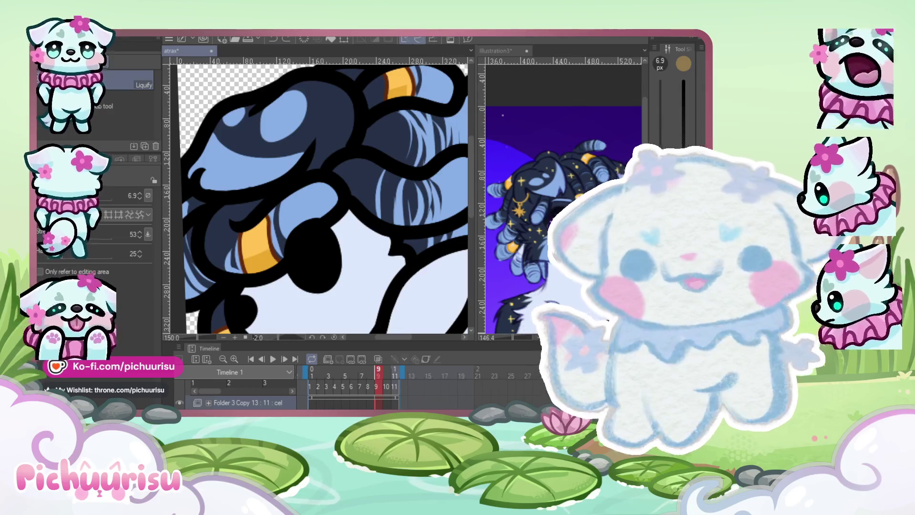
pyautogui.moveTo(271, 204); pyautogui.dragTo(276, 205)
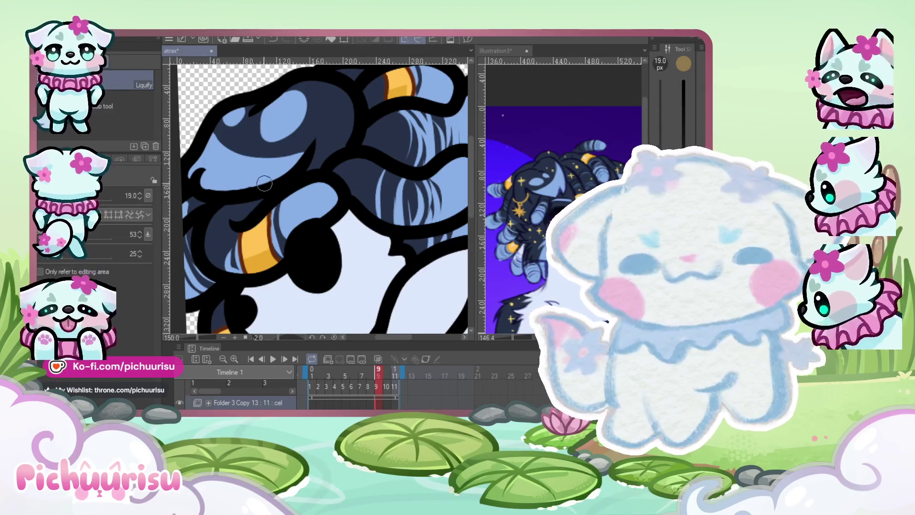
pyautogui.keyDown('alt'); pyautogui.click(267, 215); pyautogui.keyUp('alt')
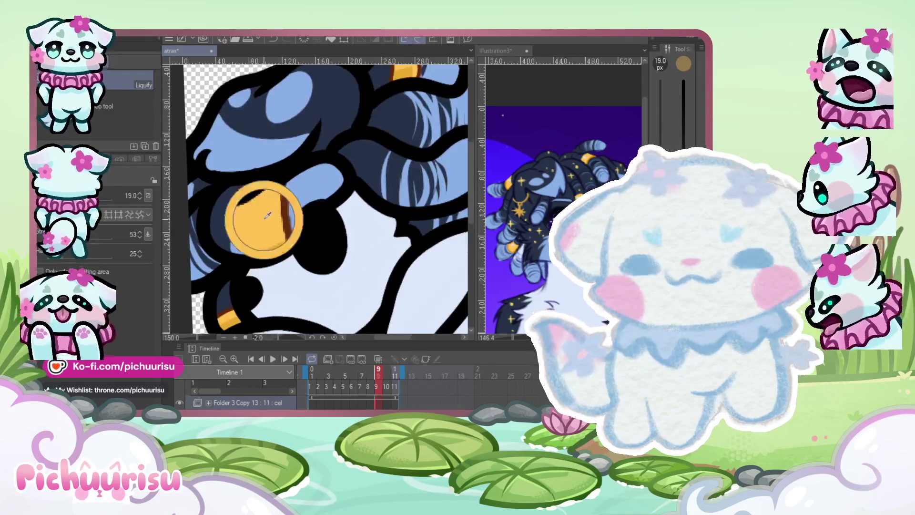
pyautogui.press('p')
pyautogui.scroll(1, 269, 206)
pyautogui.scroll(-4, 269, 206)
pyautogui.scroll(2, 322, 196)
# Step forward to frames 10 and 11 and compare their curly hair
pyautogui.press('Right')
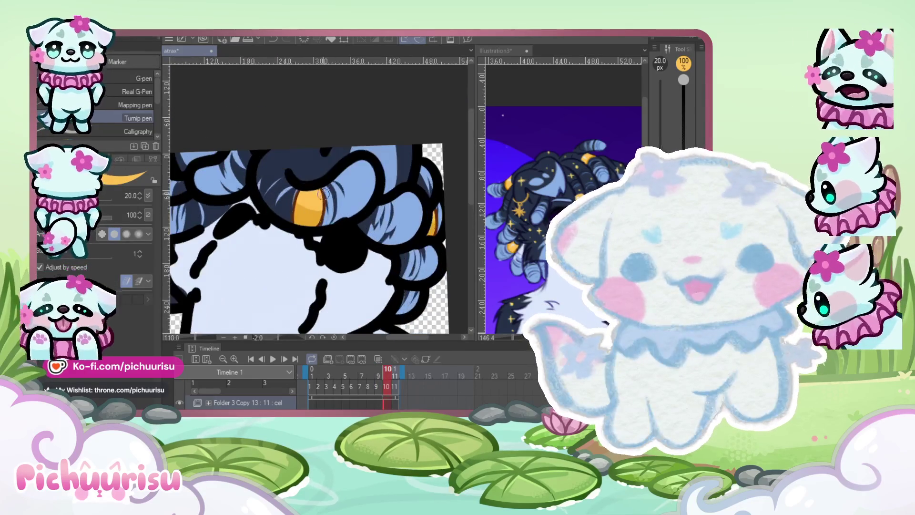
pyautogui.scroll(-2, 322, 195)
pyautogui.scroll(2, 322, 196)
pyautogui.scroll(-2, 322, 196)
pyautogui.press('Right')
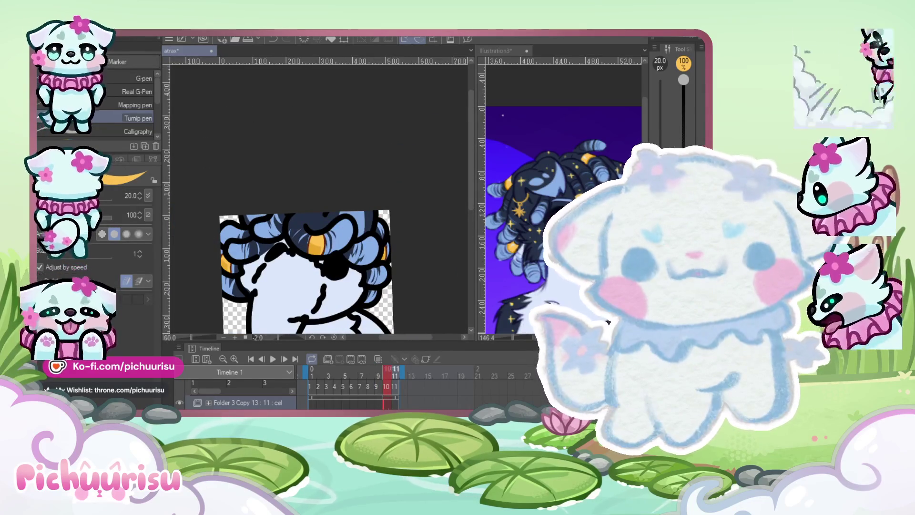
pyautogui.scroll(2, 322, 196)
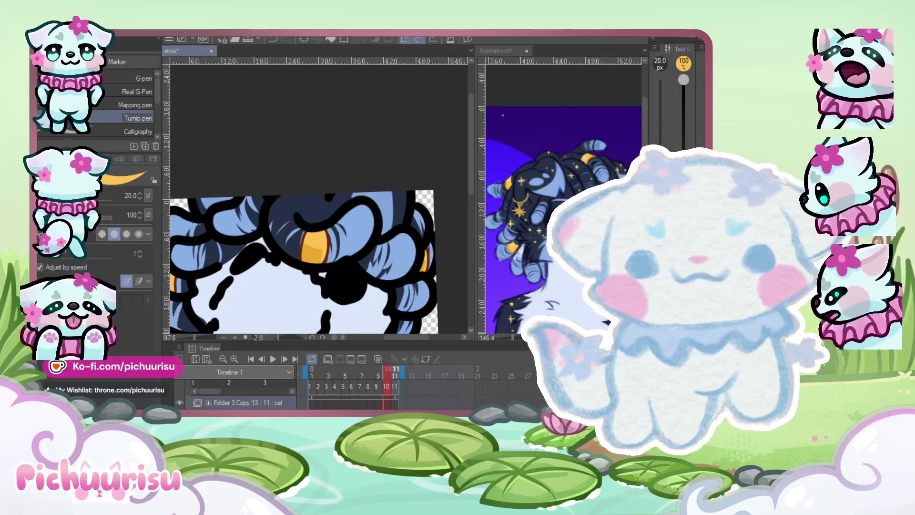
pyautogui.press('Left')
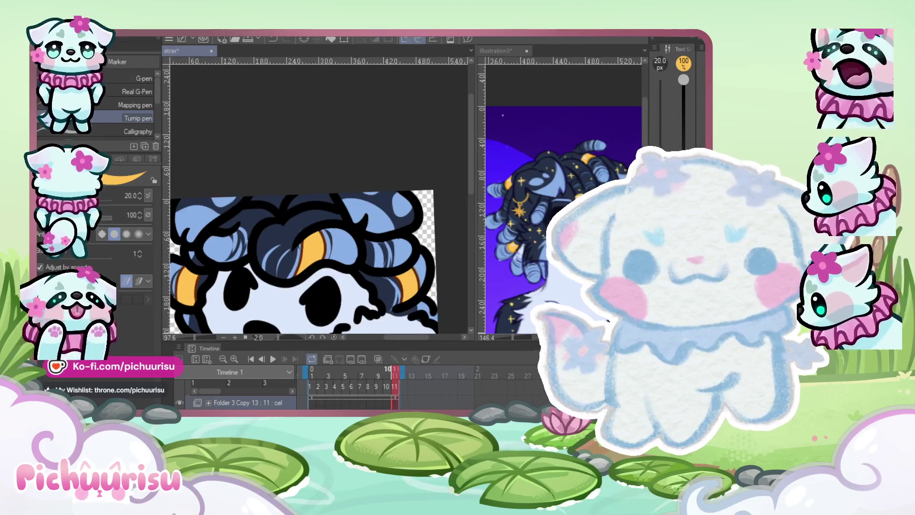
pyautogui.press('Right')
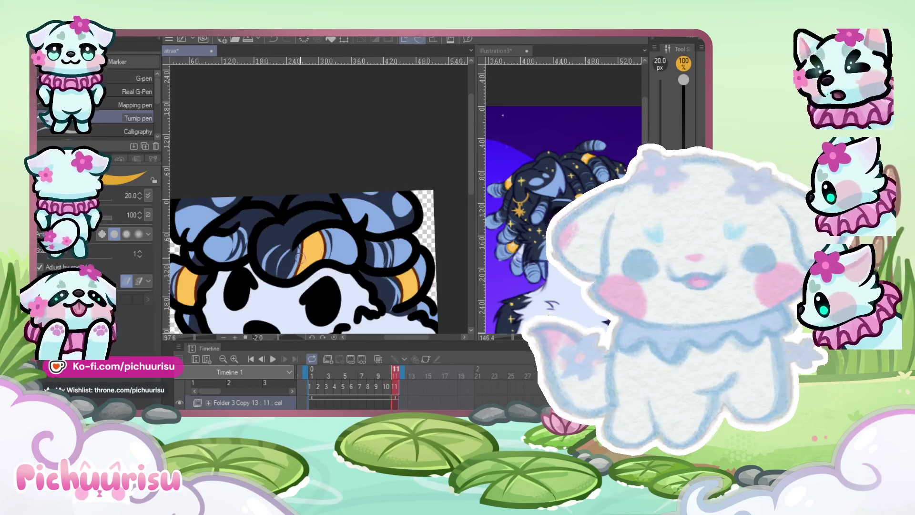
# Pan to the left side of the head, then start the animation preview playing
pyautogui.moveTo(302, 259); pyautogui.dragTo(390, 239)
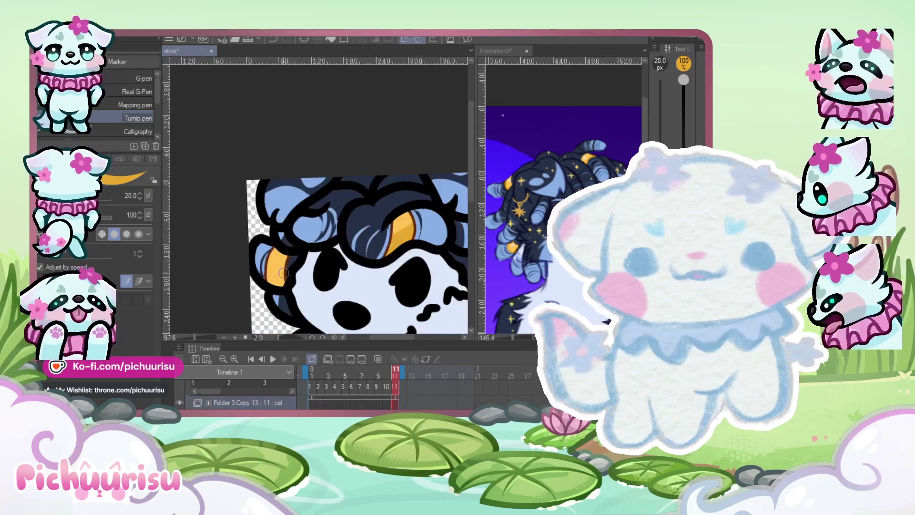
pyautogui.scroll(5, 372, 233)
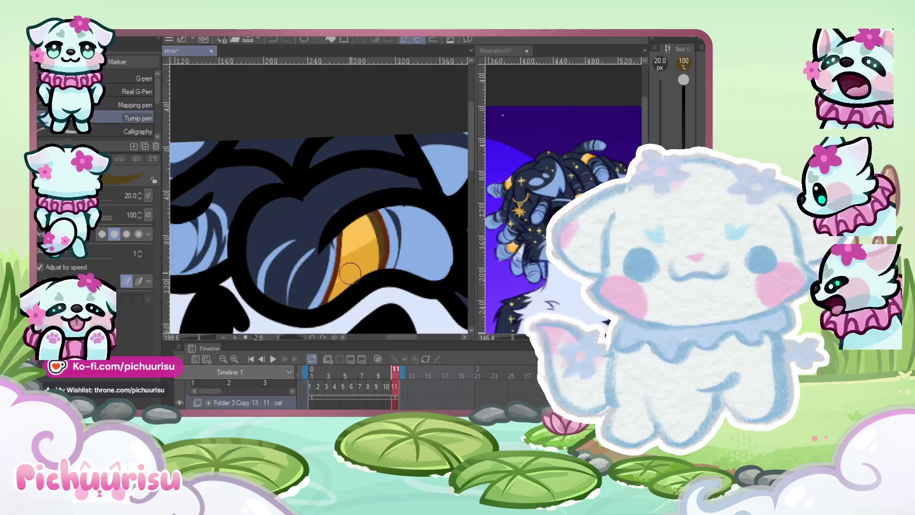
pyautogui.scroll(-2, 228, 274)
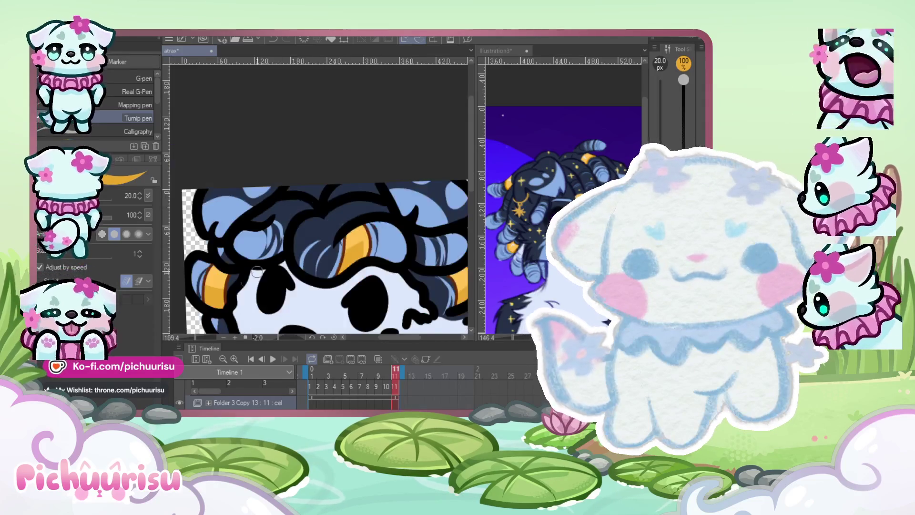
pyautogui.scroll(-2, 228, 274)
pyautogui.scroll(1, 228, 274)
pyautogui.scroll(-1, 286, 267)
pyautogui.click(273, 358)
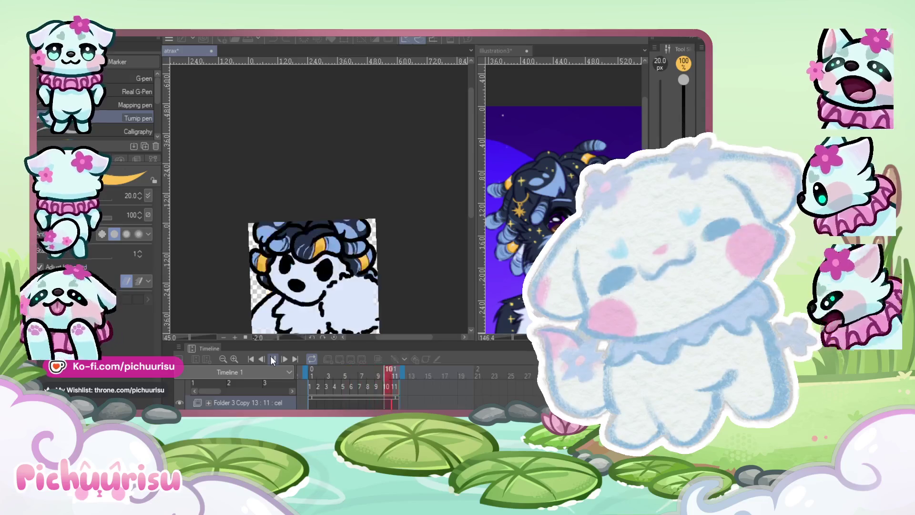
# Stop the animation preview and zoom in and out to inspect the hair
pyautogui.click(273, 358)
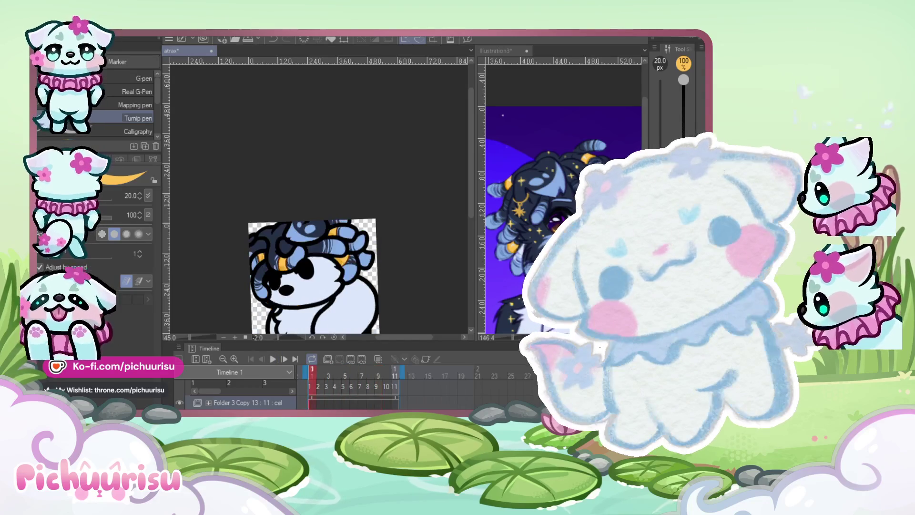
pyautogui.scroll(3, 215, 292)
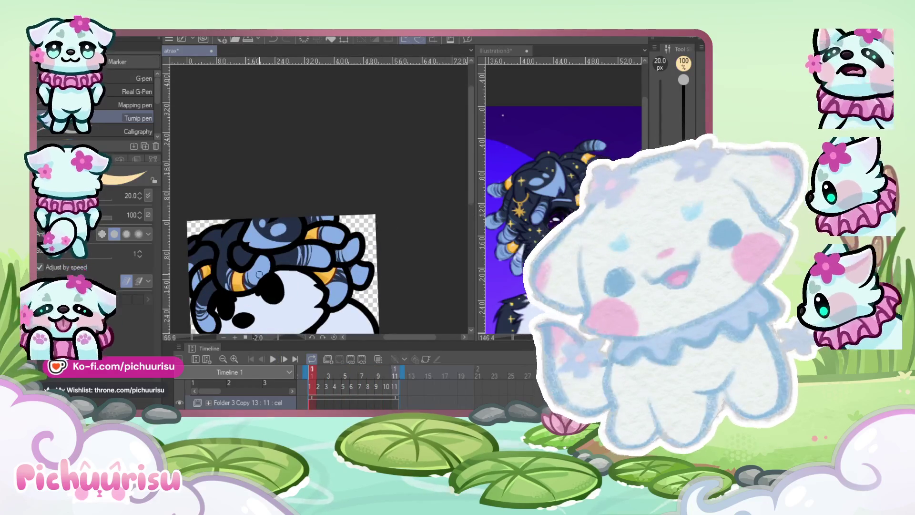
pyautogui.scroll(2, 216, 292)
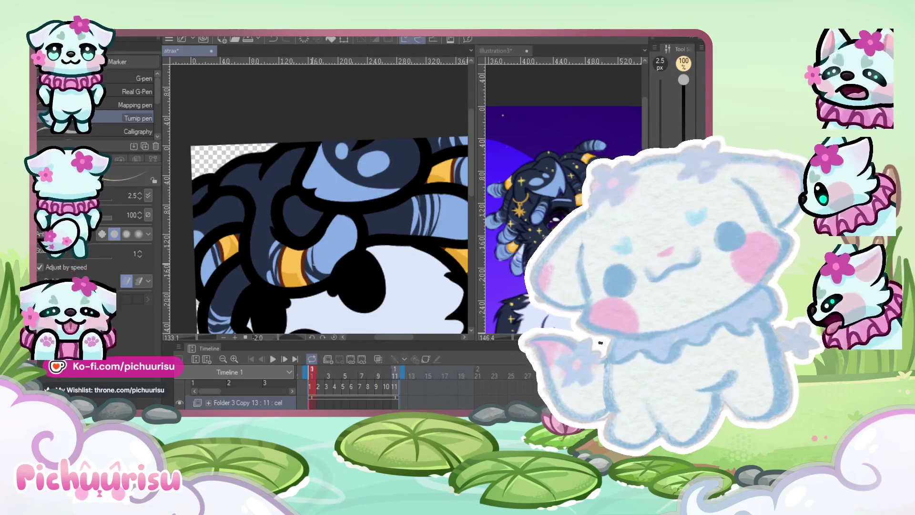
pyautogui.scroll(2, 282, 253)
pyautogui.scroll(1, 282, 253)
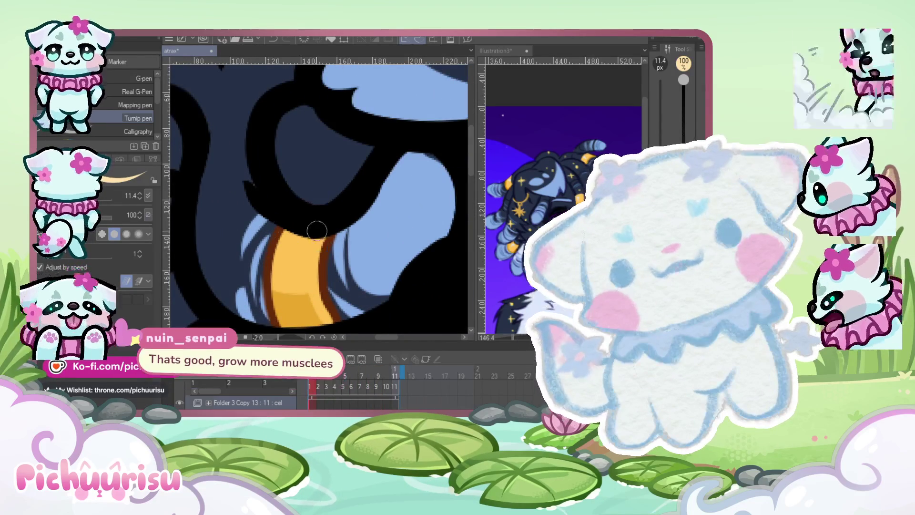
pyautogui.scroll(-5, 286, 253)
pyautogui.scroll(2, 276, 224)
pyautogui.scroll(-2, 267, 202)
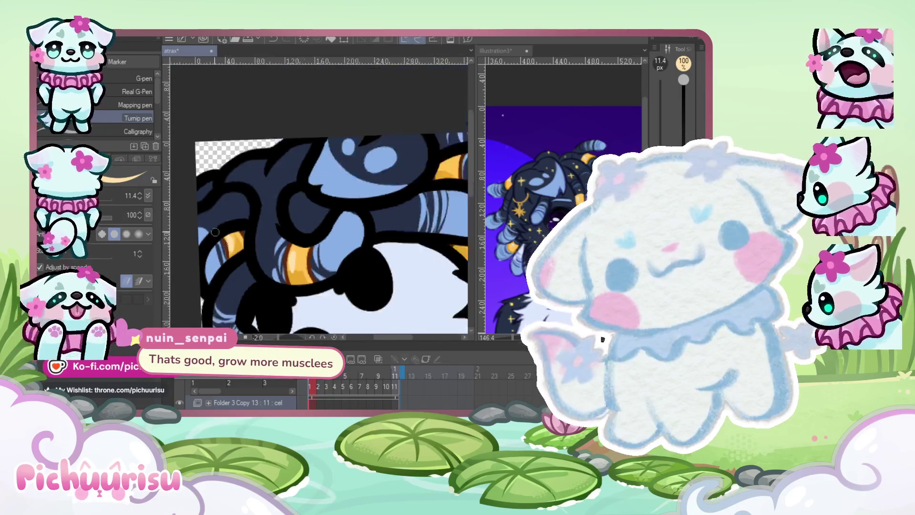
pyautogui.scroll(2, 267, 202)
pyautogui.scroll(1, 296, 210)
pyautogui.scroll(-1, 317, 214)
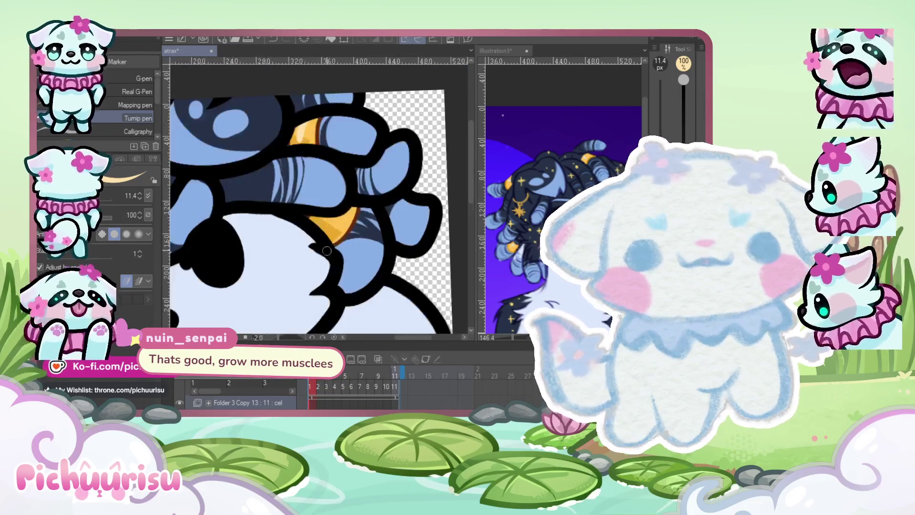
pyautogui.scroll(-2, 317, 214)
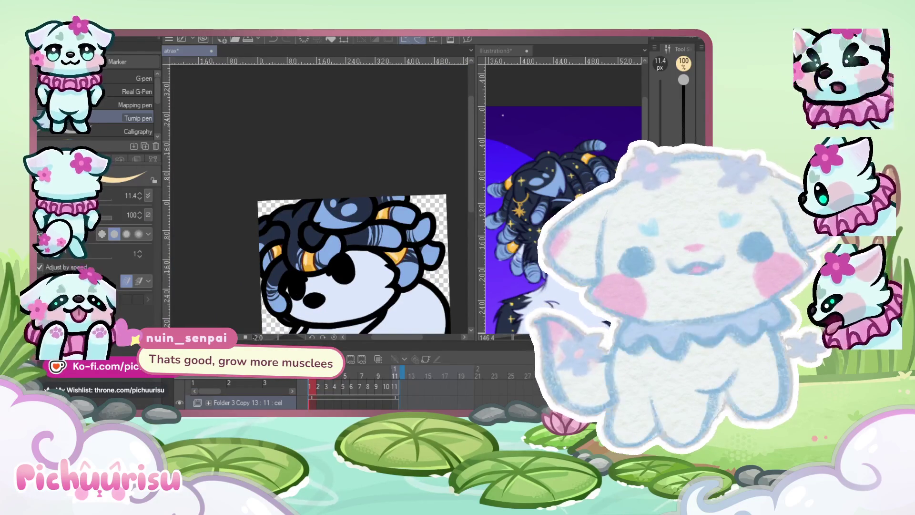
pyautogui.scroll(1, 353, 325)
pyautogui.scroll(-1, 343, 300)
pyautogui.scroll(1, 334, 276)
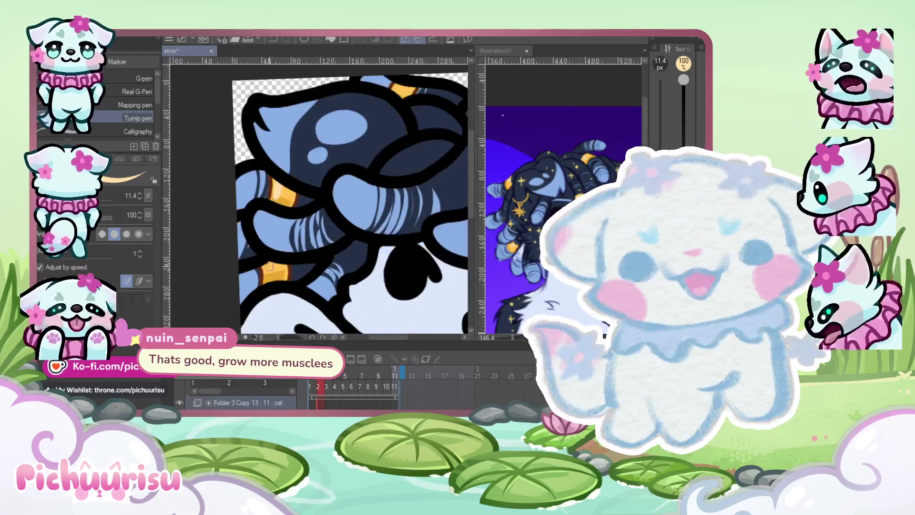
pyautogui.scroll(-2, 318, 246)
pyautogui.scroll(2, 317, 246)
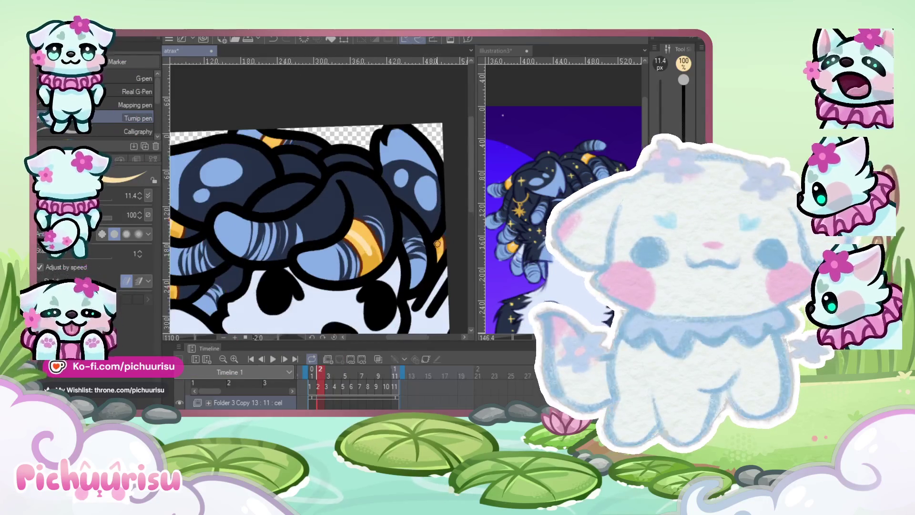
pyautogui.scroll(-1, 303, 149)
# Jump to frame 3 of the animation and zoom around its curly hair
pyautogui.click(329, 386)
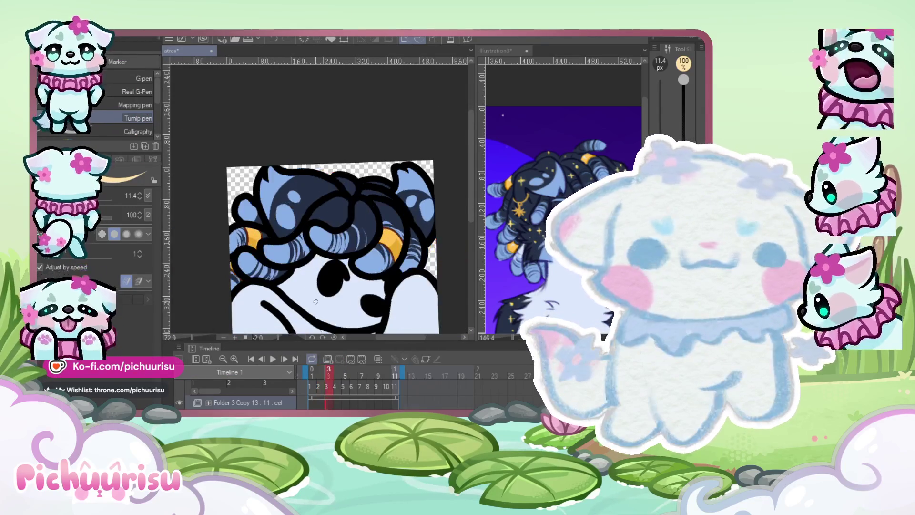
pyautogui.scroll(2, 382, 243)
pyautogui.scroll(-3, 391, 249)
pyautogui.scroll(1, 391, 249)
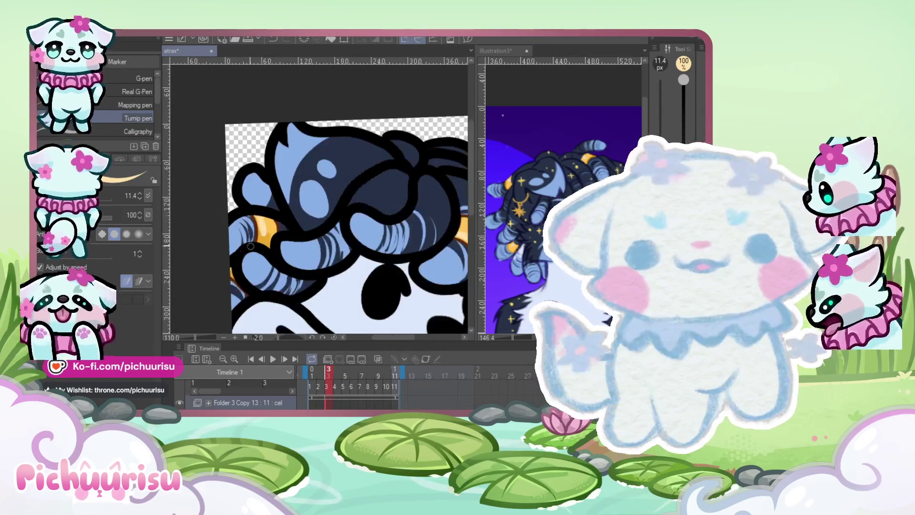
pyautogui.scroll(-2, 391, 249)
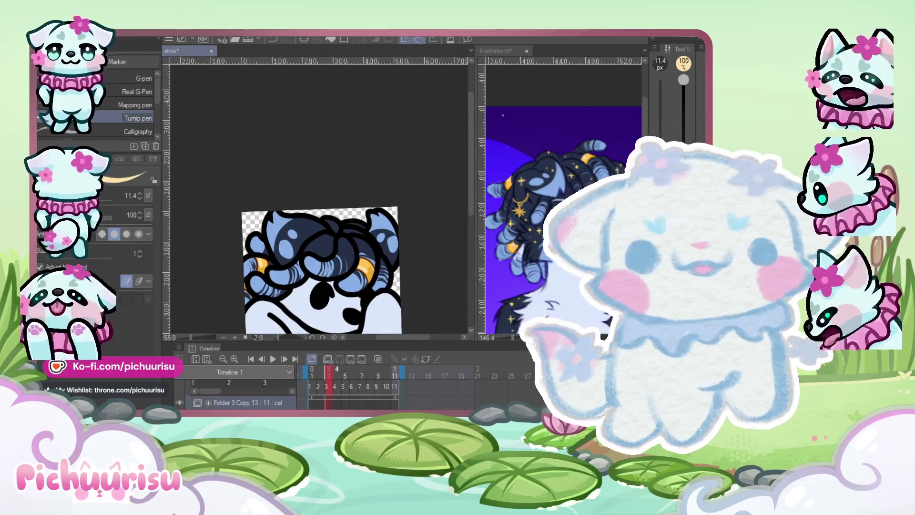
pyautogui.scroll(3, 321, 239)
pyautogui.scroll(-2, 326, 233)
pyautogui.scroll(2, 331, 227)
pyautogui.scroll(-2, 335, 222)
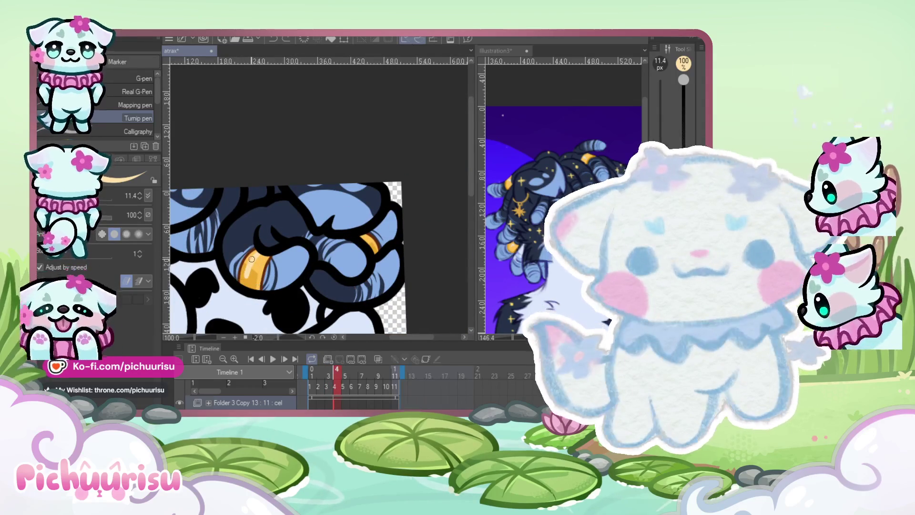
pyautogui.scroll(-3, 249, 268)
pyautogui.scroll(2, 225, 265)
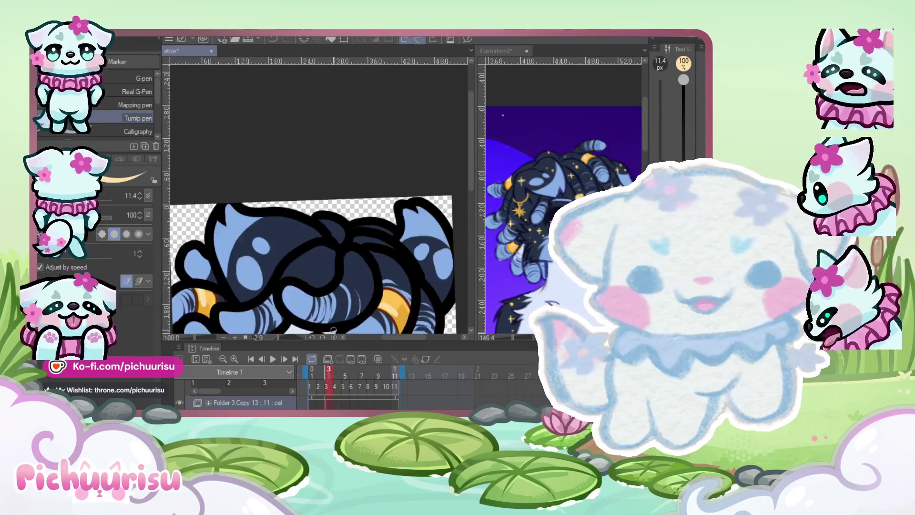
pyautogui.scroll(-2, 356, 195)
pyautogui.scroll(-1, 394, 280)
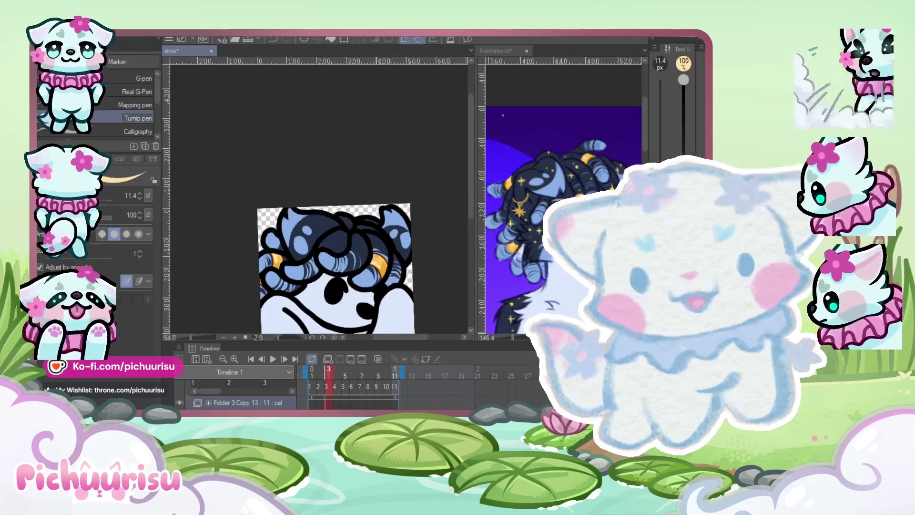
pyautogui.scroll(5, 299, 238)
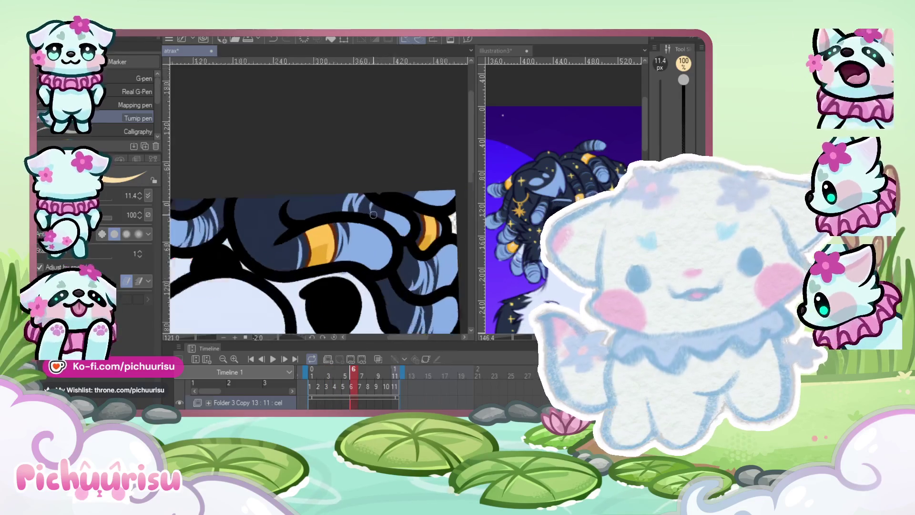
pyautogui.scroll(-3, 439, 232)
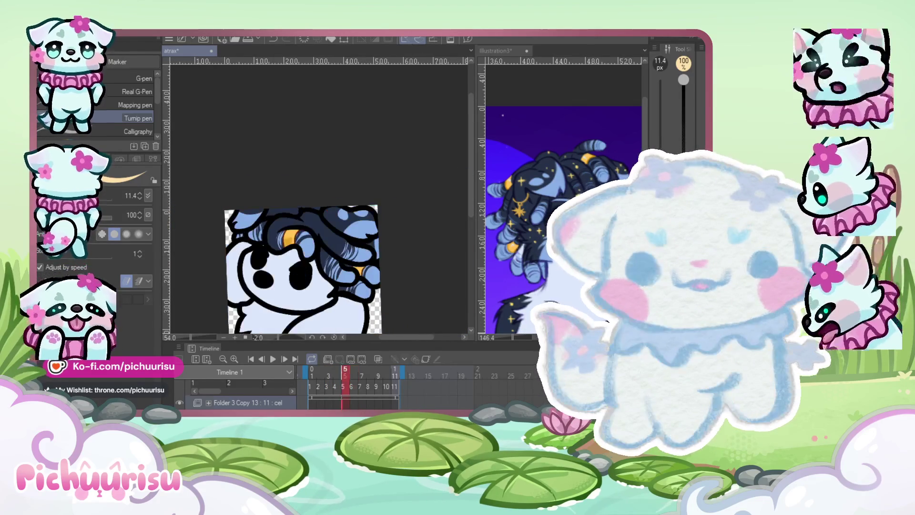
pyautogui.scroll(3, 286, 238)
pyautogui.scroll(2, 283, 242)
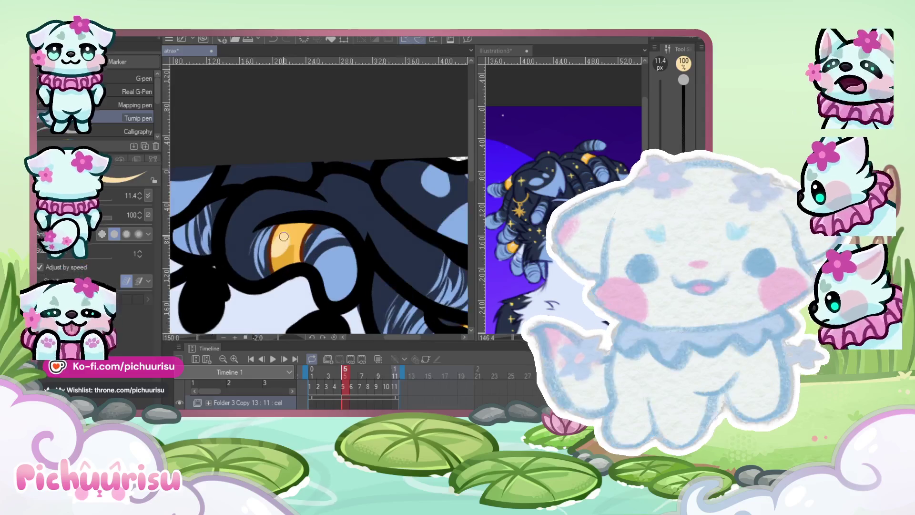
pyautogui.scroll(-2, 286, 234)
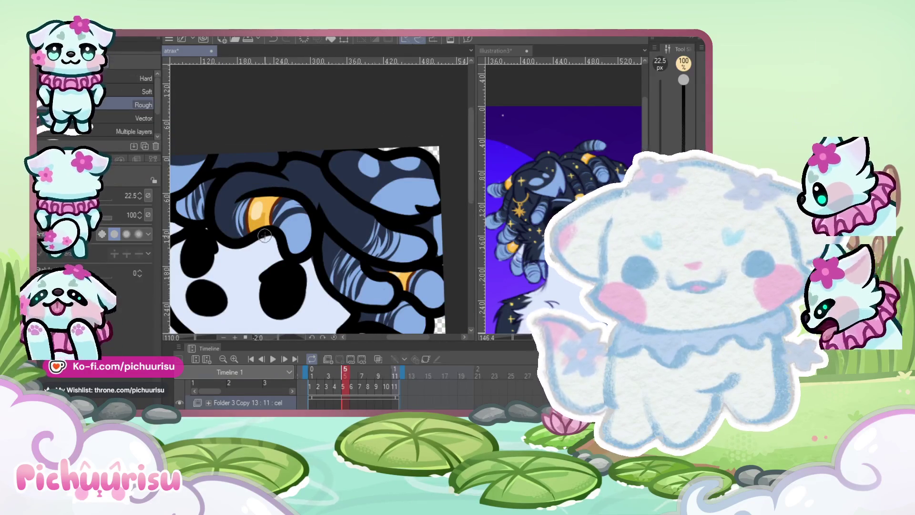
# Zoom in and out over the current frame's curly hair, then advance to frame 11
pyautogui.scroll(3, 264, 235)
pyautogui.scroll(-1, 254, 242)
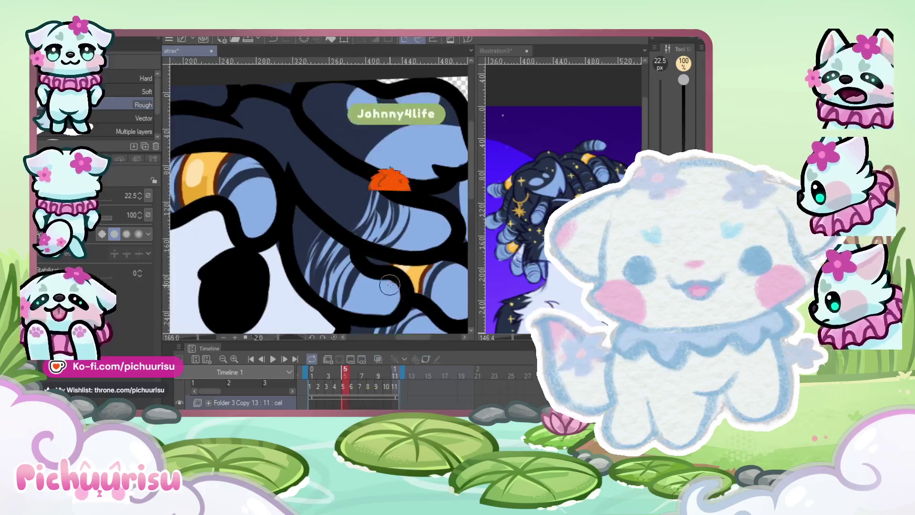
pyautogui.scroll(-3, 319, 200)
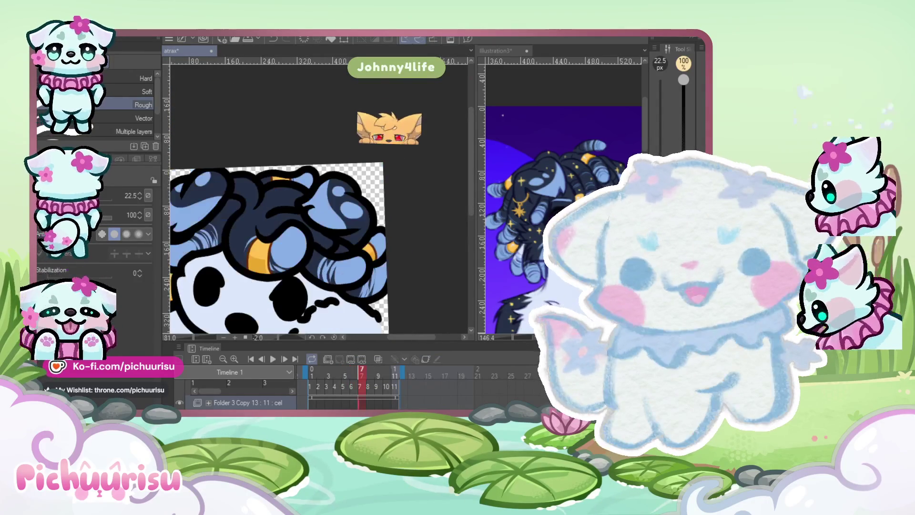
pyautogui.scroll(3, 293, 281)
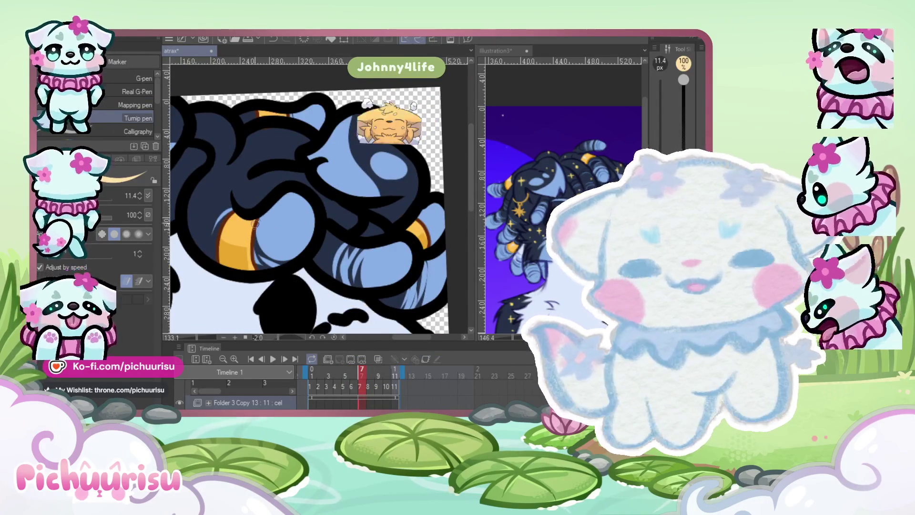
pyautogui.scroll(2, 256, 222)
pyautogui.scroll(-3, 230, 236)
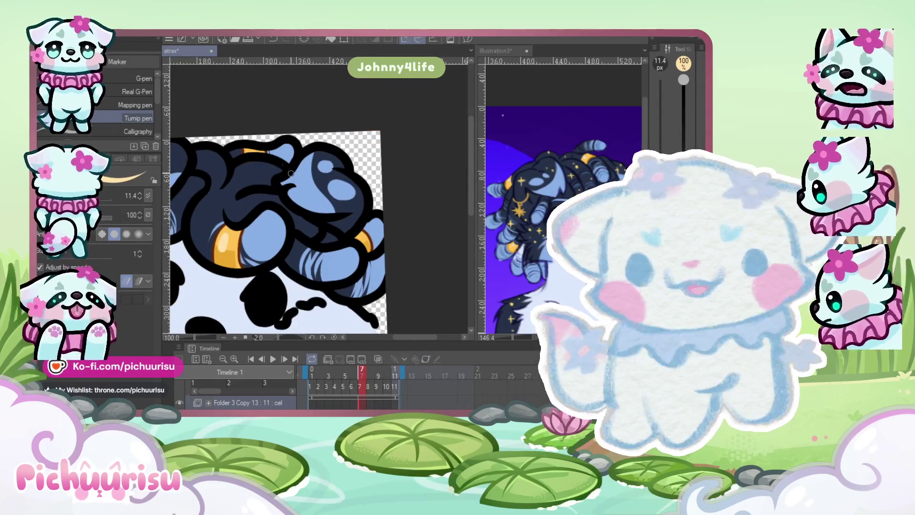
pyautogui.scroll(3, 353, 228)
pyautogui.scroll(-4, 286, 238)
pyautogui.scroll(4, 231, 242)
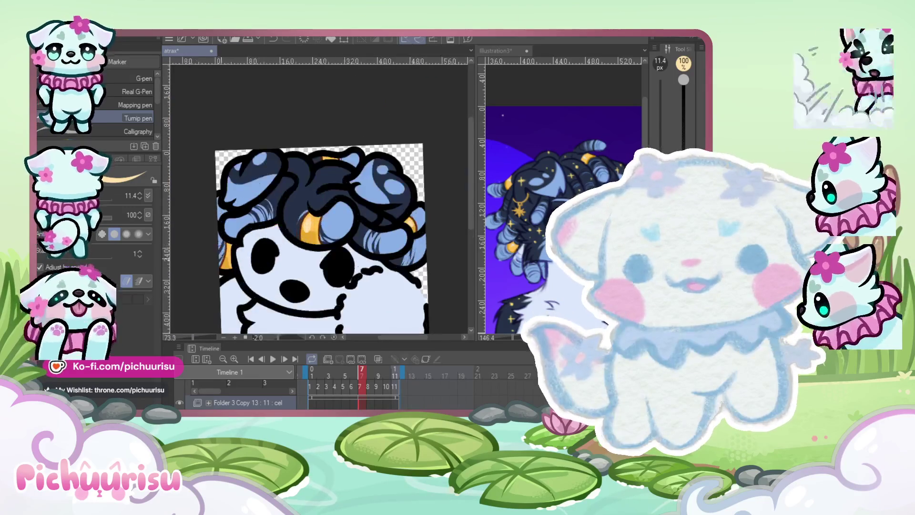
pyautogui.scroll(2, 299, 230)
pyautogui.scroll(-3, 299, 230)
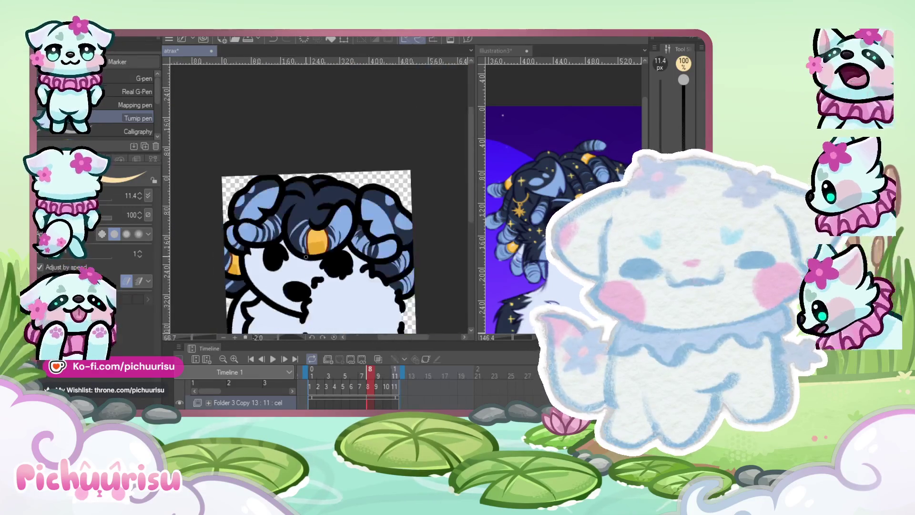
pyautogui.scroll(3, 300, 229)
pyautogui.scroll(-5, 305, 231)
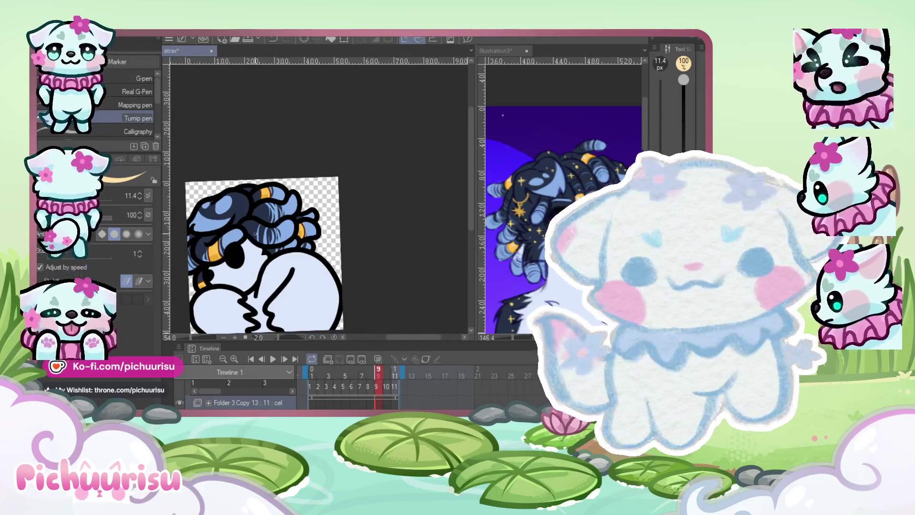
pyautogui.scroll(4, 317, 198)
pyautogui.scroll(-3, 317, 198)
pyautogui.scroll(2, 243, 204)
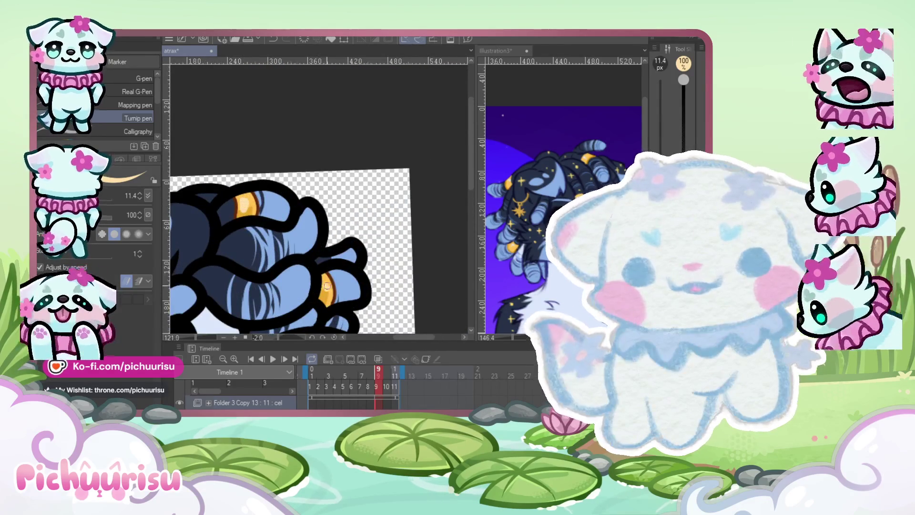
pyautogui.scroll(-2, 327, 289)
pyautogui.scroll(3, 260, 207)
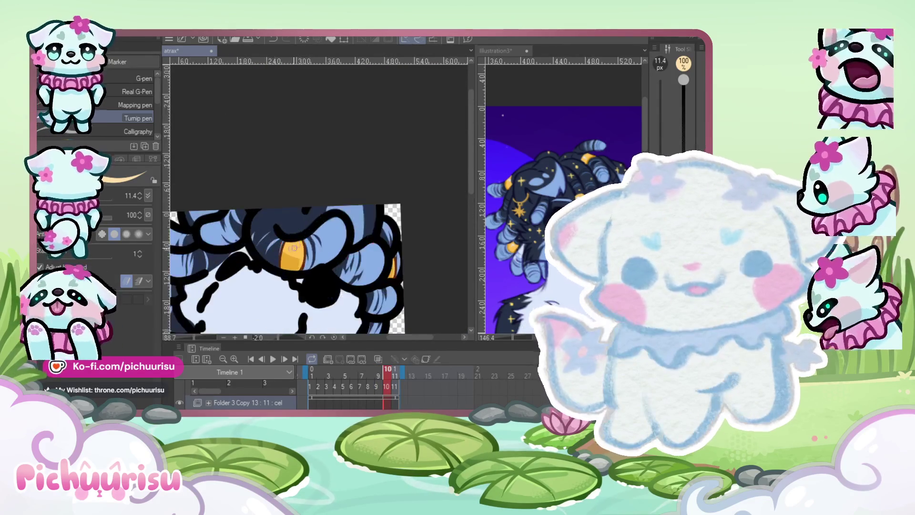
pyautogui.scroll(3, 260, 207)
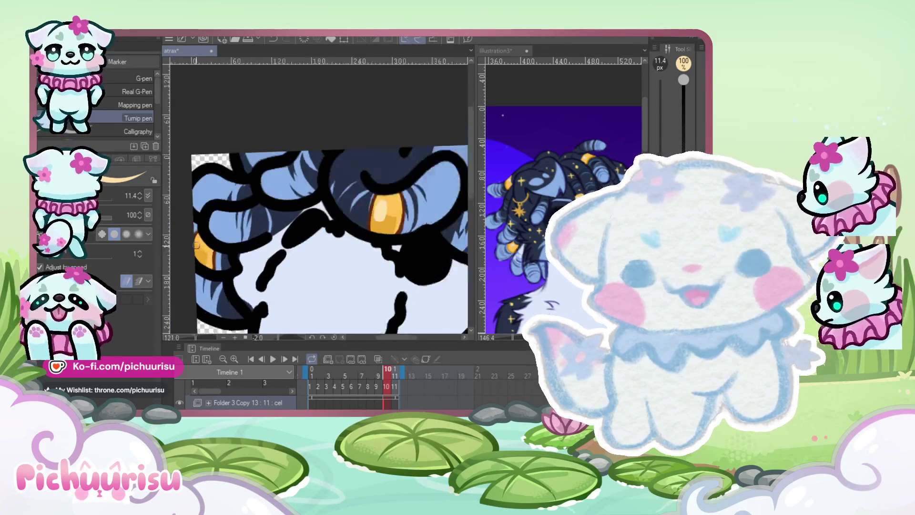
pyautogui.scroll(-2, 297, 235)
pyautogui.click(394, 403)
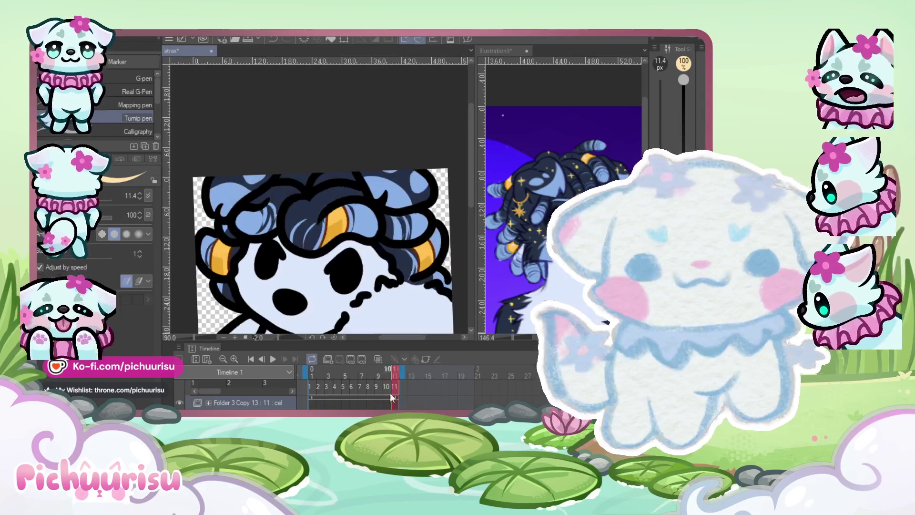
# Pan to the area left of the head and return to the animation's first frame
pyautogui.scroll(2, 323, 222)
pyautogui.moveTo(168, 248); pyautogui.dragTo(247, 243)
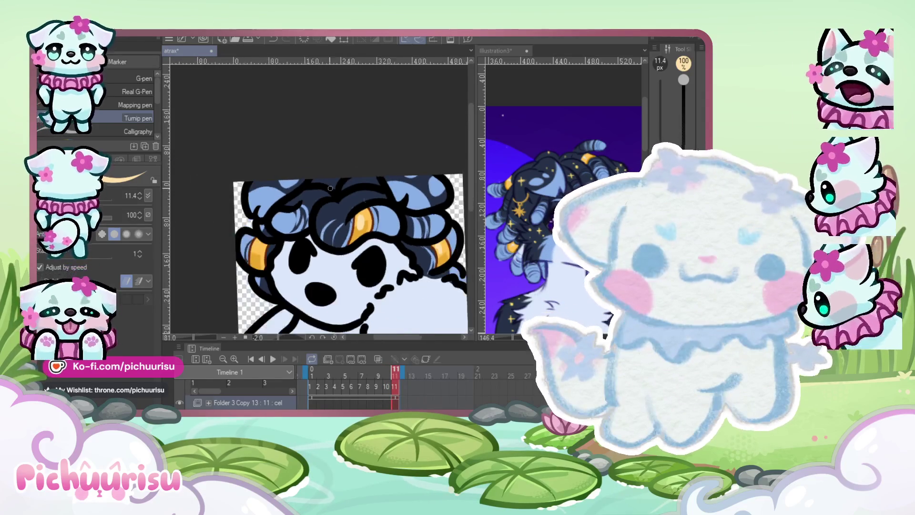
pyautogui.scroll(3, 324, 217)
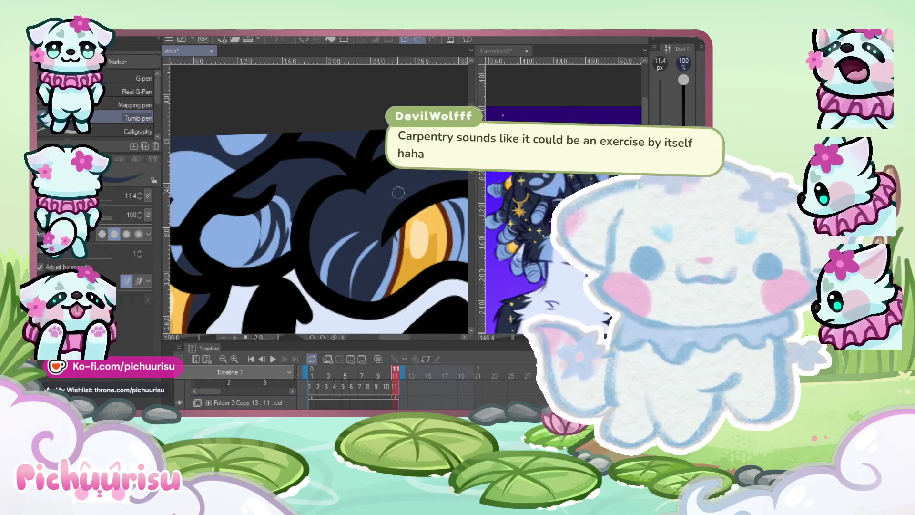
pyautogui.scroll(-3, 380, 193)
pyautogui.scroll(-1, 383, 169)
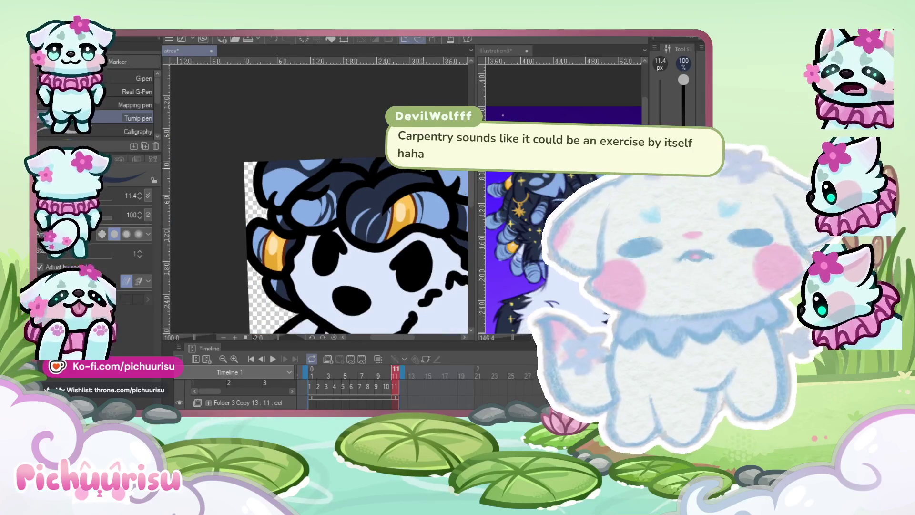
pyautogui.hscroll(-2, 415, 381)
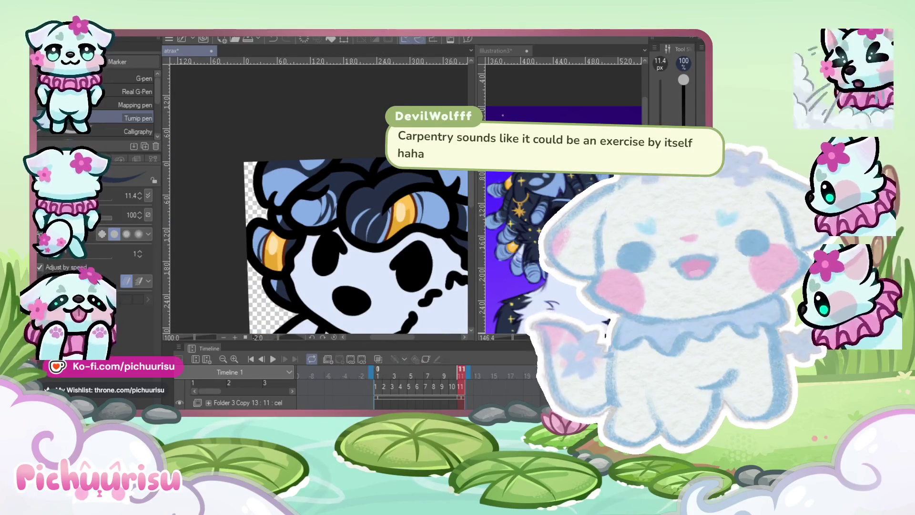
pyautogui.click(377, 375)
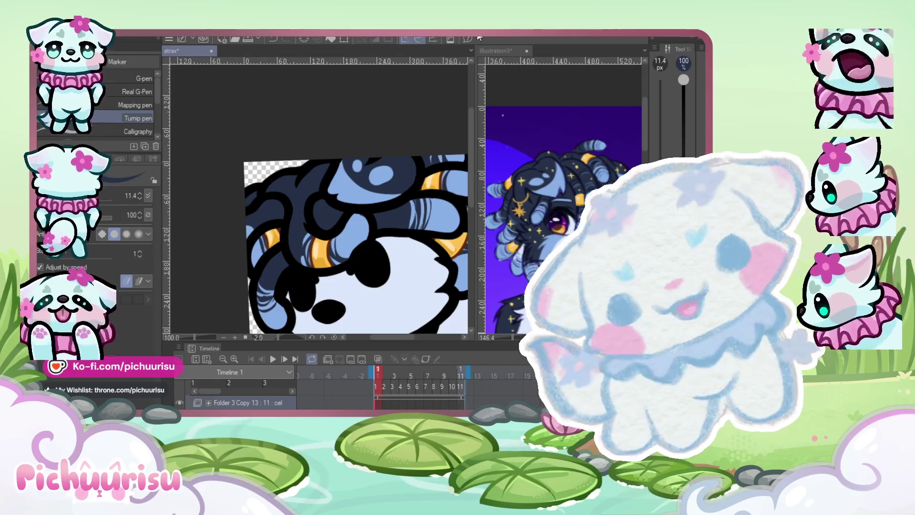
# Sample the band's orange-yellow and draw a small sparkle on the dark-blue hair
pyautogui.scroll(-5, 297, 57)
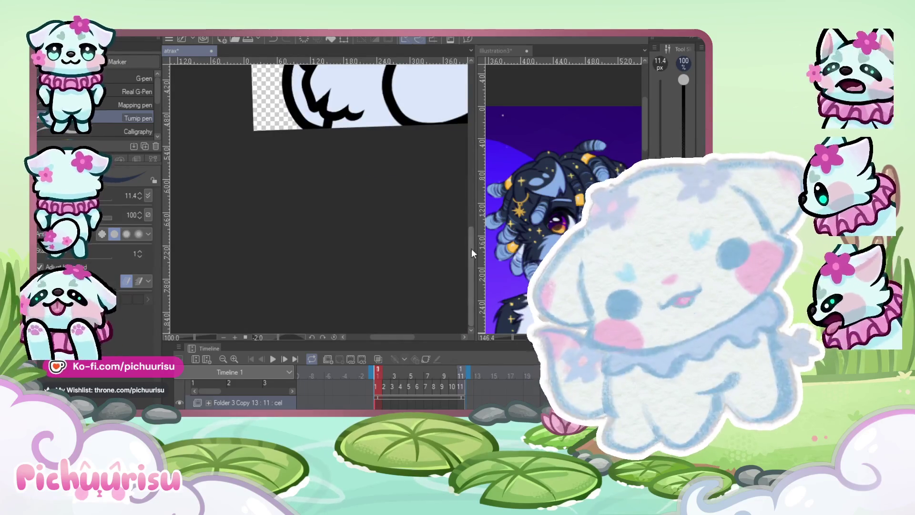
pyautogui.scroll(3, 472, 243)
pyautogui.scroll(-2, 314, 222)
pyautogui.scroll(4, 314, 221)
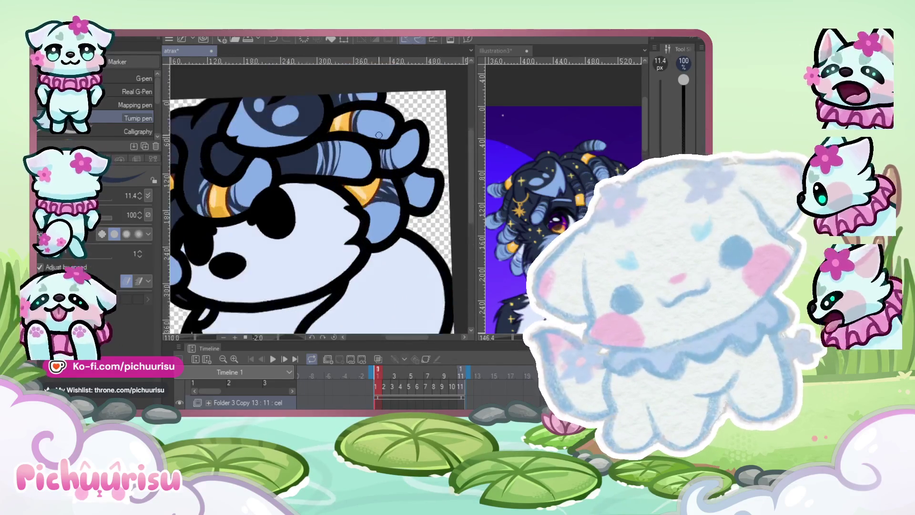
pyautogui.keyDown('alt'); pyautogui.click(344, 120); pyautogui.keyUp('alt')
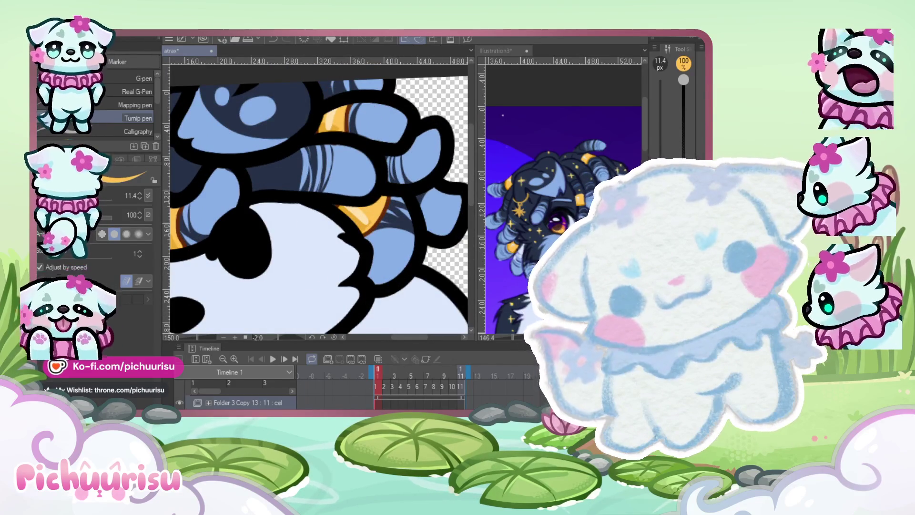
pyautogui.scroll(3, 329, 174)
pyautogui.scroll(-1, 329, 174)
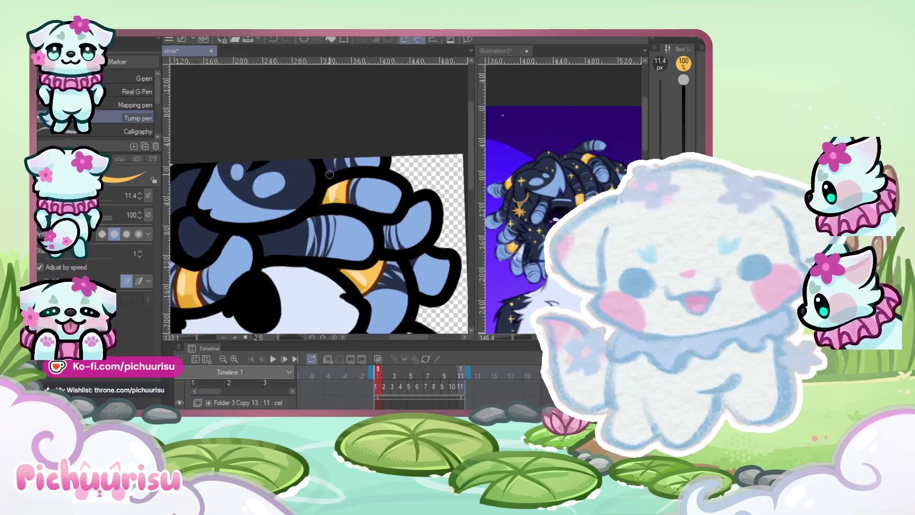
pyautogui.scroll(5, 252, 222)
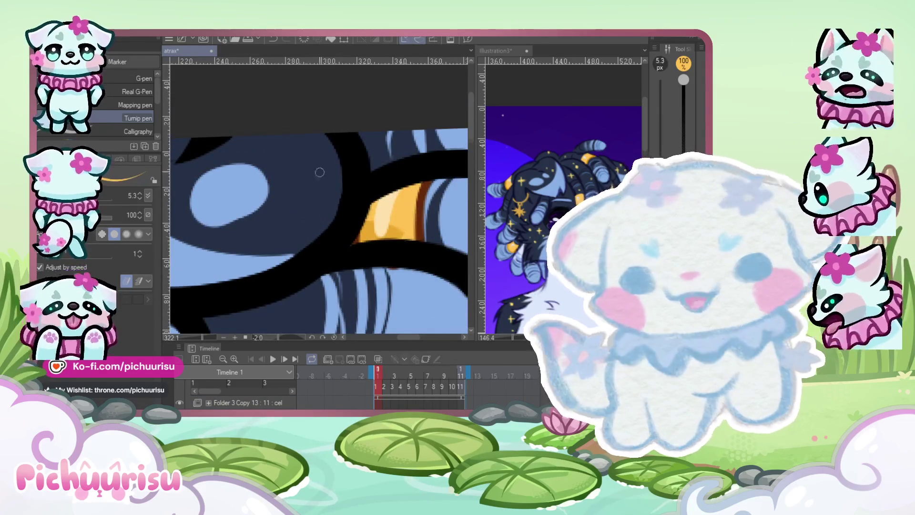
pyautogui.scroll(-1, 316, 180)
pyautogui.moveTo(302, 188); pyautogui.dragTo(302, 208)
# Zoom around the hair and sample the gold from an existing star dot
pyautogui.scroll(-1, 293, 260)
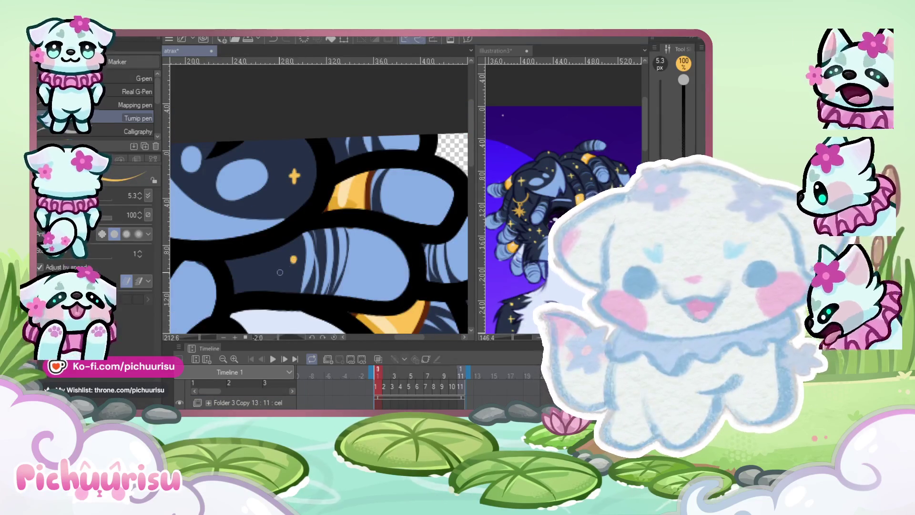
pyautogui.scroll(-2, 282, 274)
pyautogui.scroll(1, 278, 238)
pyautogui.scroll(-2, 276, 197)
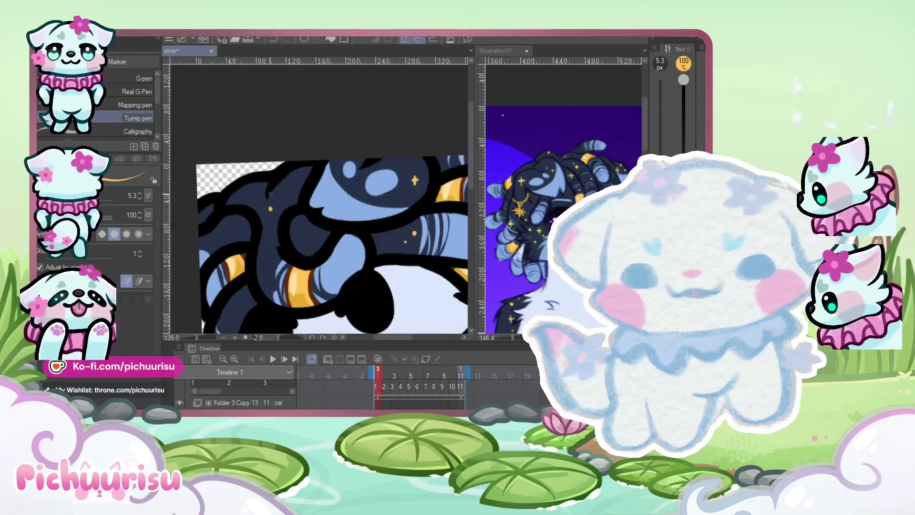
pyautogui.scroll(1, 276, 198)
pyautogui.scroll(1, 273, 205)
pyautogui.scroll(-1, 269, 212)
pyautogui.scroll(2, 270, 212)
pyautogui.scroll(-2, 274, 174)
pyautogui.scroll(4, 258, 200)
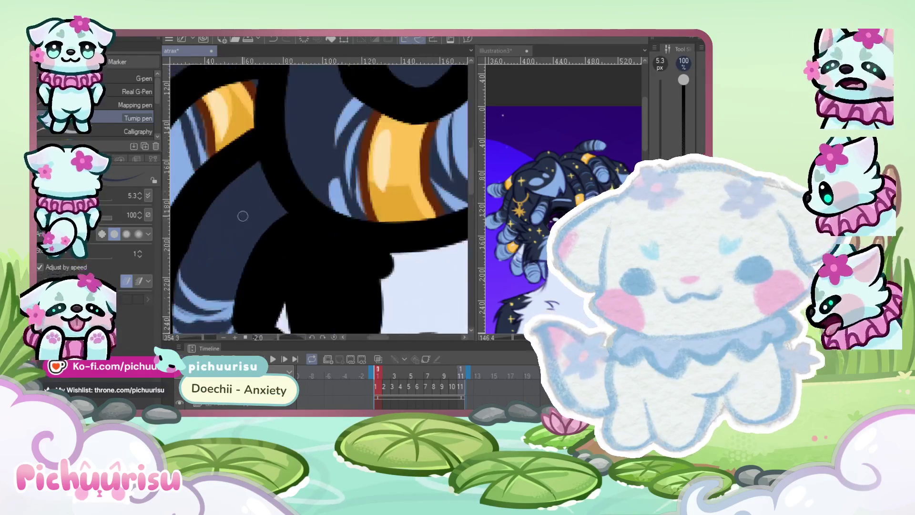
pyautogui.scroll(-2, 255, 166)
pyautogui.scroll(1, 309, 89)
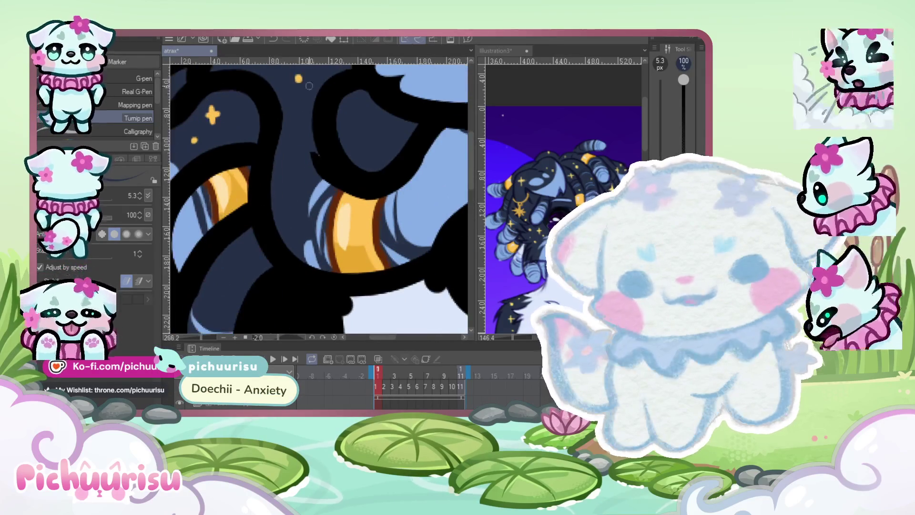
pyautogui.keyDown('alt'); pyautogui.click(298, 78); pyautogui.keyUp('alt')
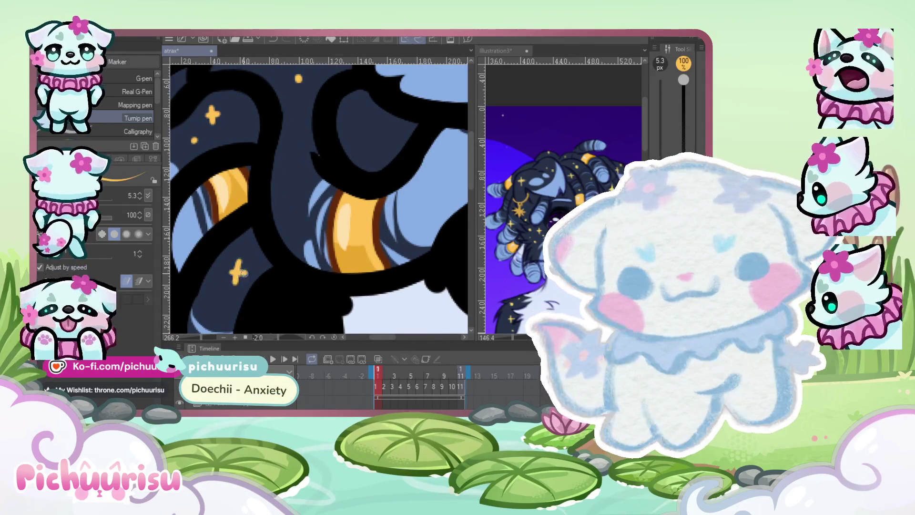
# Add a small gold dot and a four-point gold star on the hair
pyautogui.scroll(-2, 215, 287)
pyautogui.scroll(3, 333, 213)
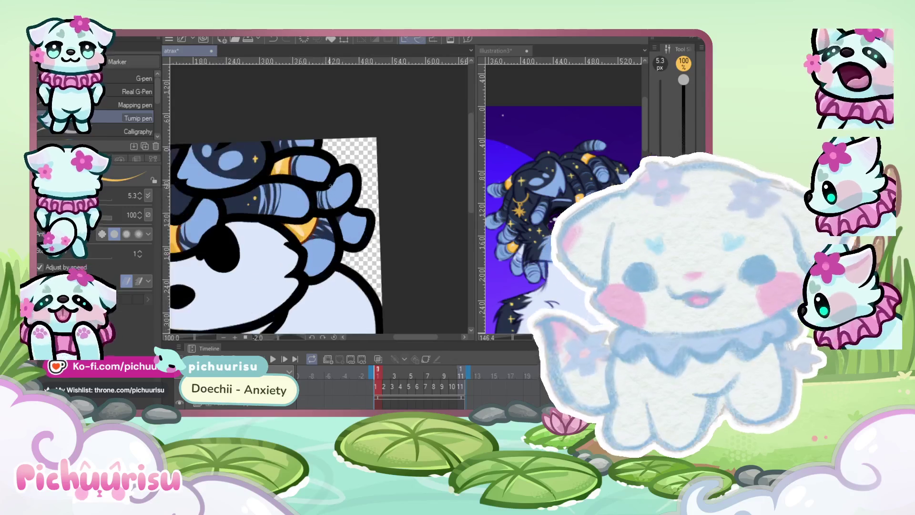
pyautogui.scroll(-2, 333, 214)
pyautogui.scroll(3, 281, 141)
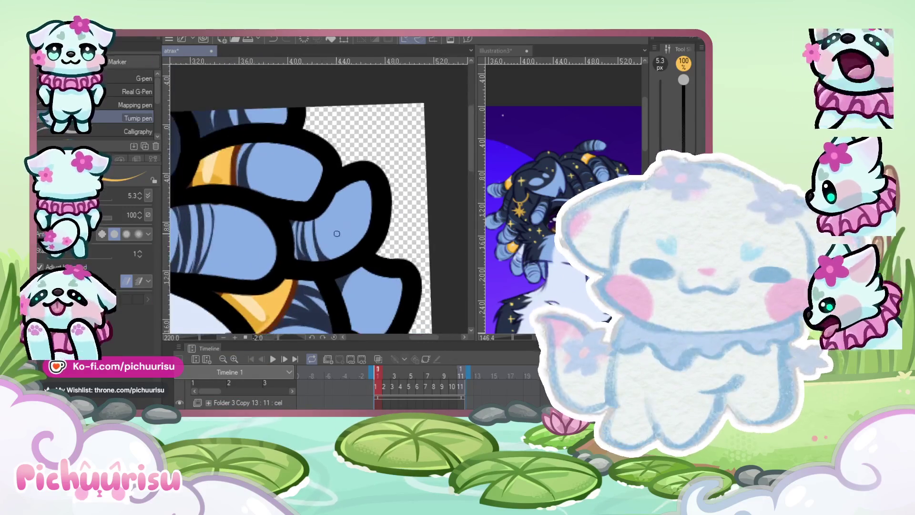
pyautogui.scroll(-4, 242, 225)
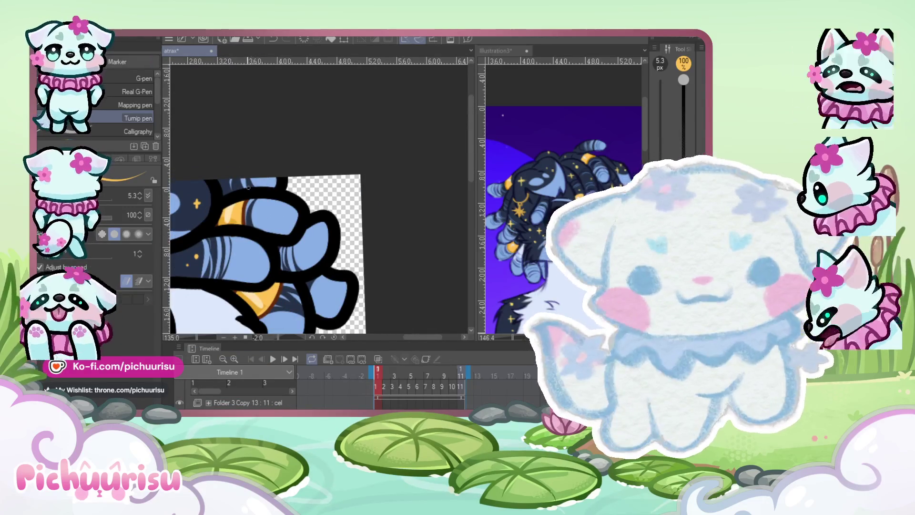
pyautogui.scroll(2, 250, 191)
pyautogui.scroll(-4, 285, 155)
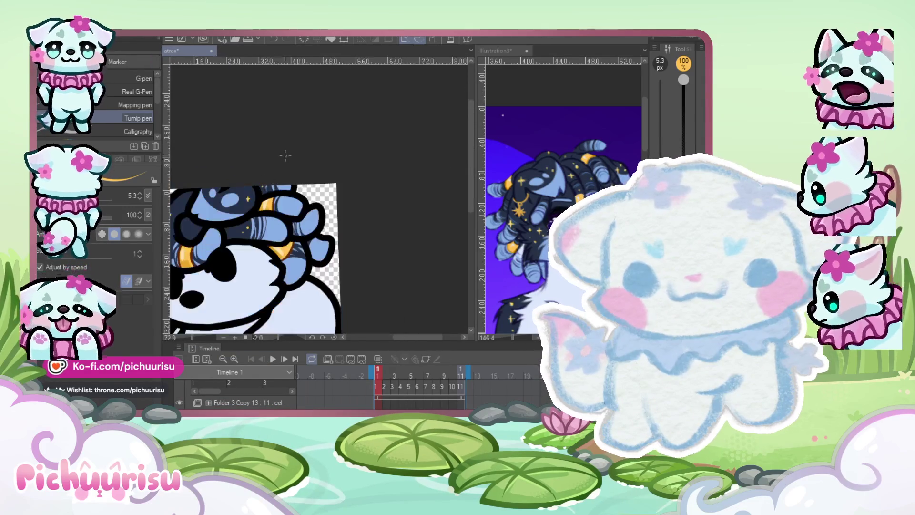
pyautogui.scroll(2, 295, 171)
pyautogui.scroll(-2, 305, 185)
pyautogui.scroll(2, 319, 200)
pyautogui.scroll(-3, 331, 216)
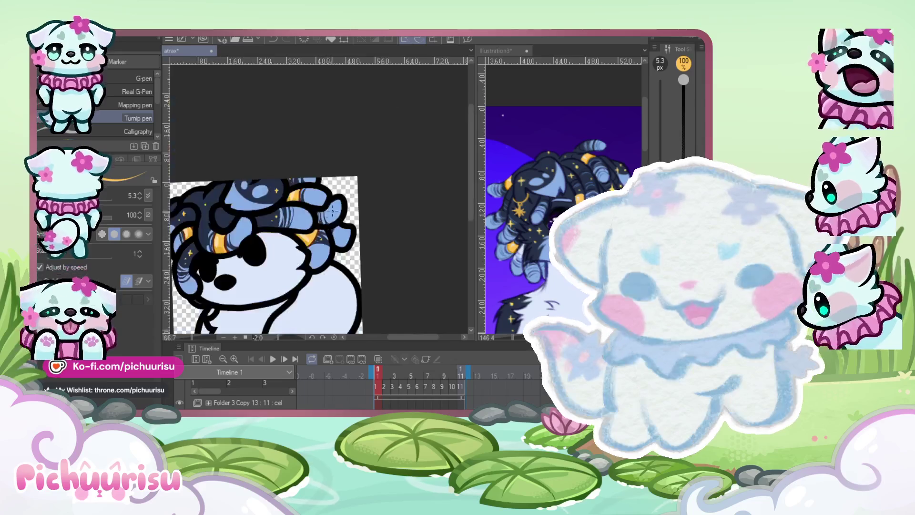
pyautogui.scroll(-1, 331, 216)
pyautogui.scroll(8, 324, 205)
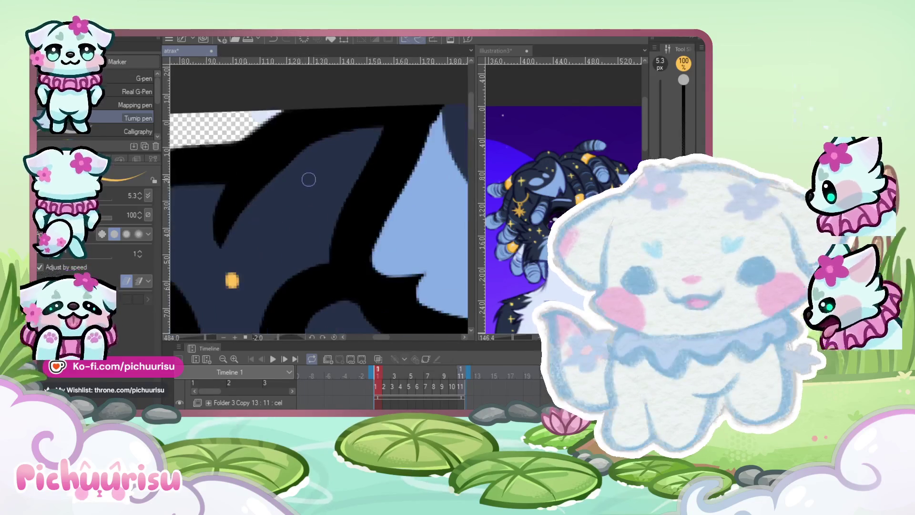
pyautogui.scroll(-4, 297, 205)
pyautogui.scroll(2, 281, 217)
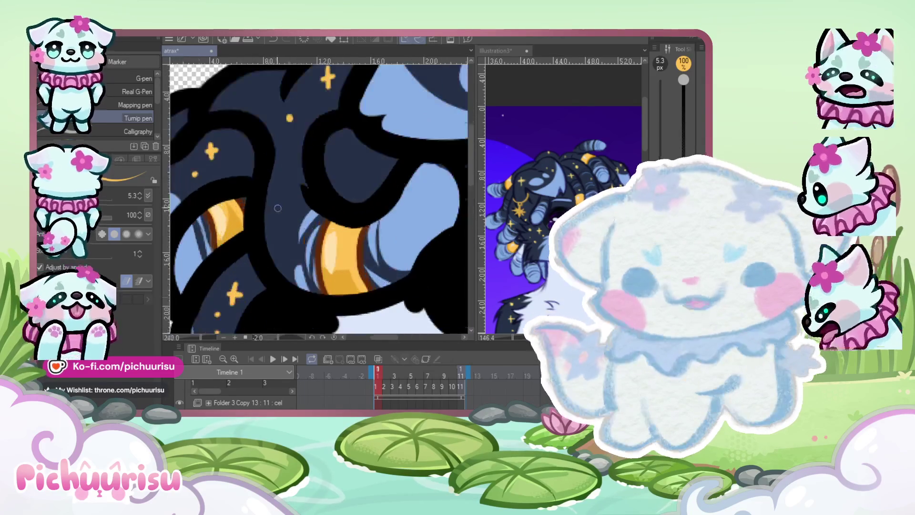
pyautogui.moveTo(271, 221); pyautogui.dragTo(287, 220)
pyautogui.click(291, 197)
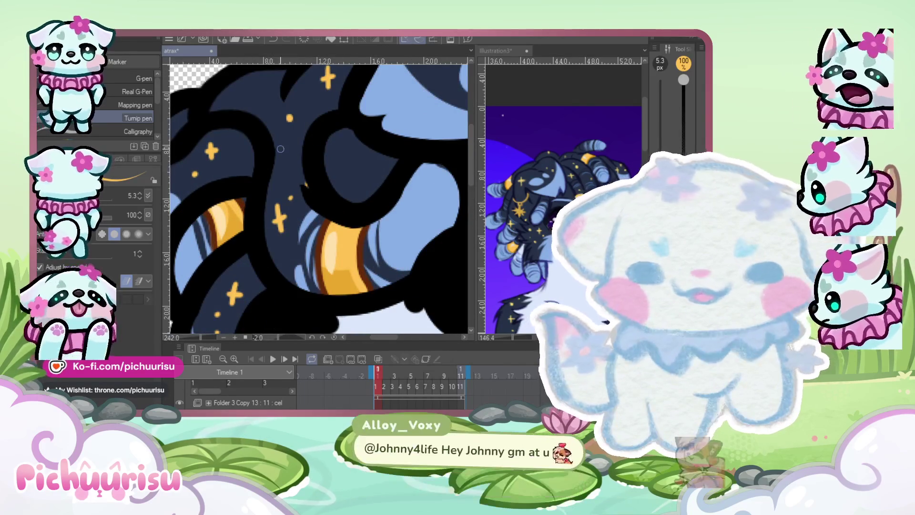
pyautogui.scroll(-4, 358, 162)
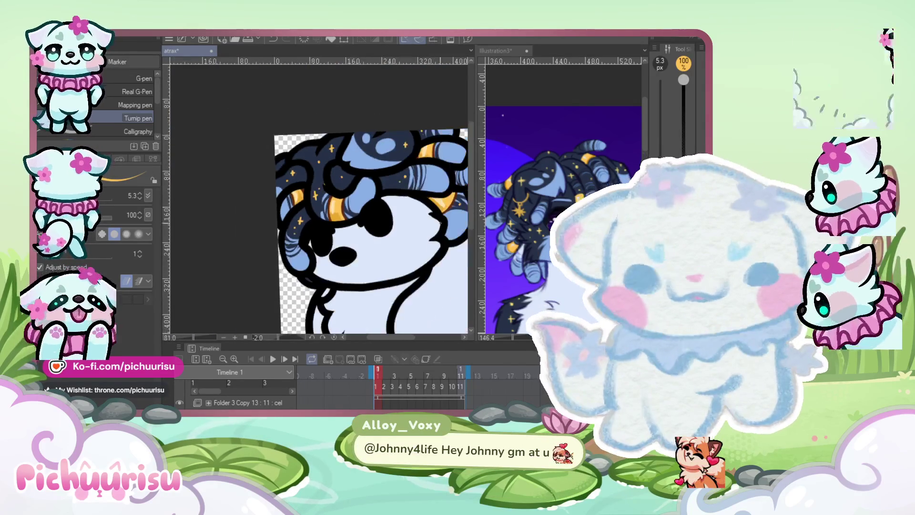
# Advance the timeline to animation frame 2 and zoom in on the hair
pyautogui.press('Right')
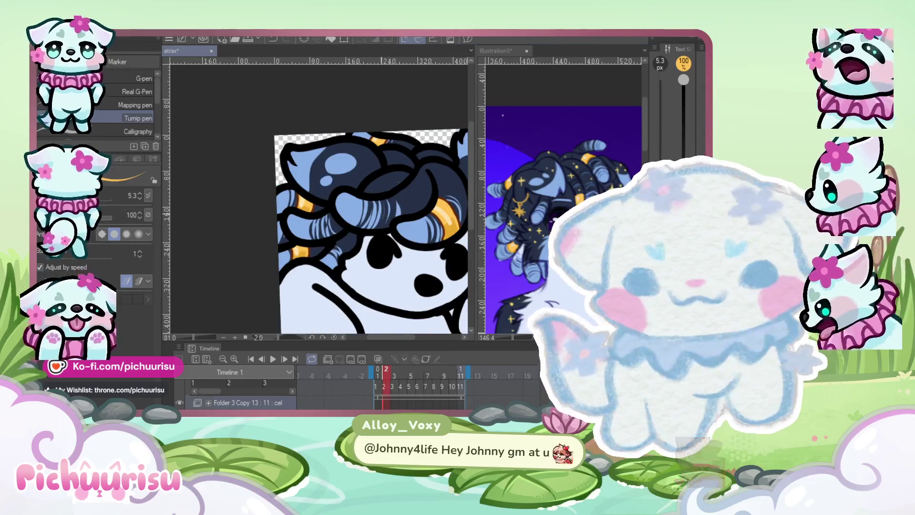
pyautogui.scroll(3, 420, 191)
pyautogui.scroll(2, 414, 201)
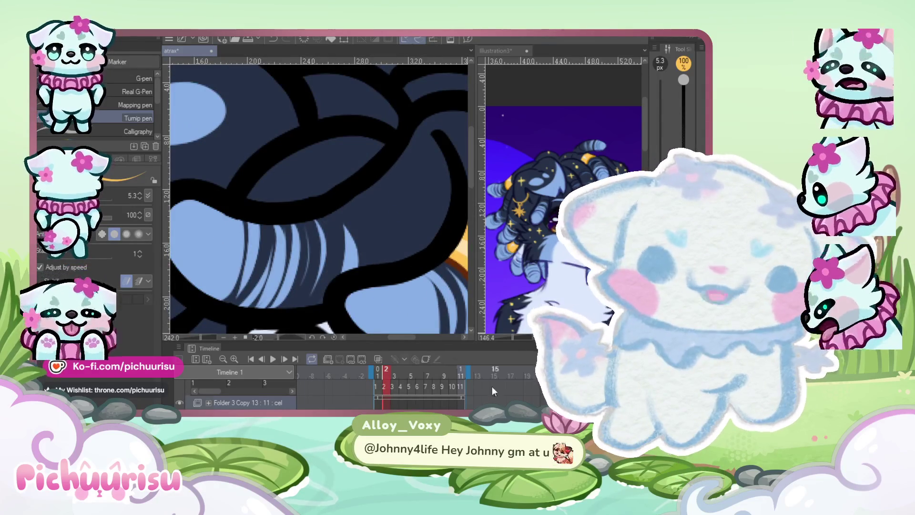
# Draw a yellow cross sparkle with a dot beside it and two more sparkles on the hair
pyautogui.moveTo(408, 196); pyautogui.dragTo(396, 223)
pyautogui.moveTo(394, 209)
pyautogui.mouseDown()
pyautogui.moveTo(410, 205)
pyautogui.moveTo(393, 224)
pyautogui.moveTo(410, 196)
pyautogui.mouseUp()
pyautogui.click(436, 180)
pyautogui.scroll(2, 406, 198)
pyautogui.click(360, 248)
pyautogui.moveTo(413, 257)
pyautogui.mouseDown()
pyautogui.moveTo(410, 279)
pyautogui.moveTo(422, 266)
pyautogui.mouseUp()
pyautogui.scroll(-2, 377, 233)
pyautogui.scroll(2, 294, 183)
# Add another yellow cross sparkle with a dot and a four-point star on the hair
pyautogui.moveTo(317, 190)
pyautogui.mouseDown()
pyautogui.moveTo(316, 208)
pyautogui.moveTo(324, 198)
pyautogui.mouseUp()
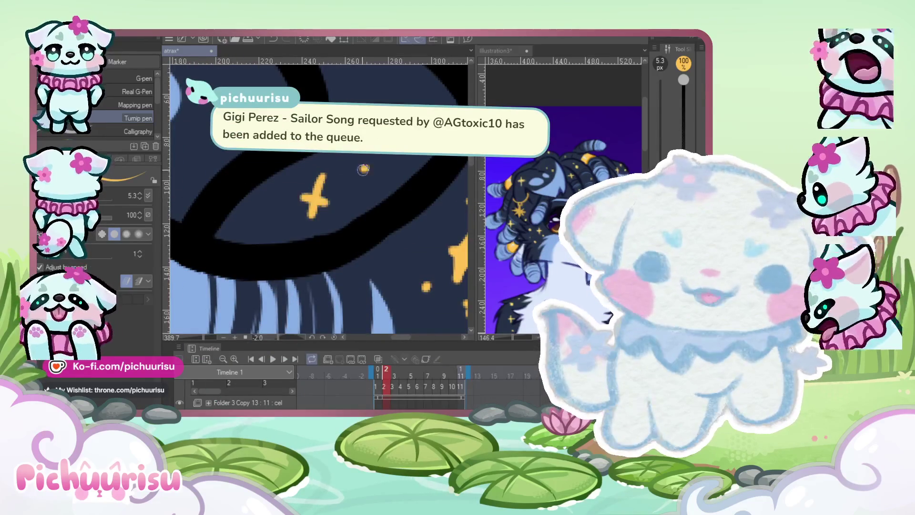
pyautogui.click(368, 167)
pyautogui.scroll(-2, 367, 168)
pyautogui.scroll(2, 247, 202)
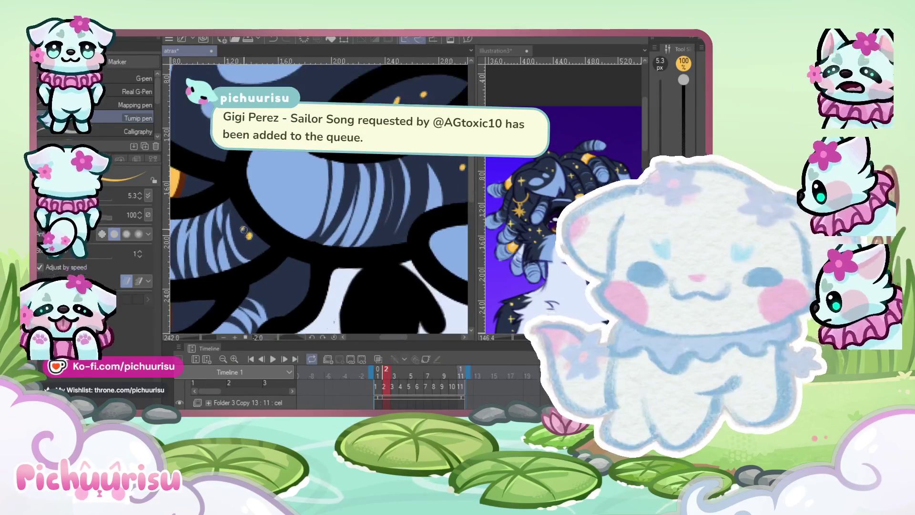
pyautogui.scroll(2, 298, 271)
pyautogui.moveTo(296, 265)
pyautogui.mouseDown()
pyautogui.moveTo(289, 308)
pyautogui.moveTo(307, 284)
pyautogui.moveTo(287, 307)
pyautogui.mouseUp()
pyautogui.scroll(-5, 287, 306)
pyautogui.scroll(2, 310, 238)
pyautogui.scroll(-3, 328, 182)
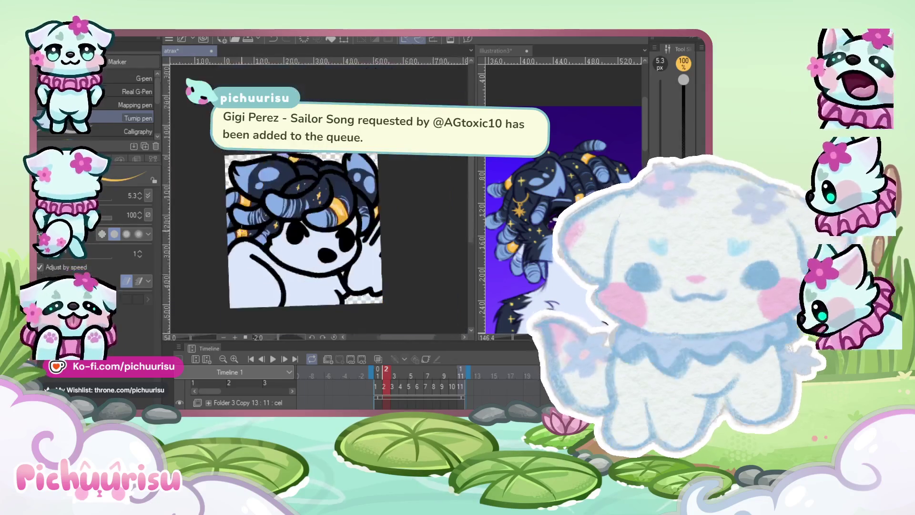
pyautogui.scroll(7, 328, 183)
# Paint a large yellow cross sparkle with small specks around it and a short sparkle mark
pyautogui.moveTo(314, 180); pyautogui.dragTo(328, 250)
pyautogui.moveTo(293, 220); pyautogui.dragTo(343, 204)
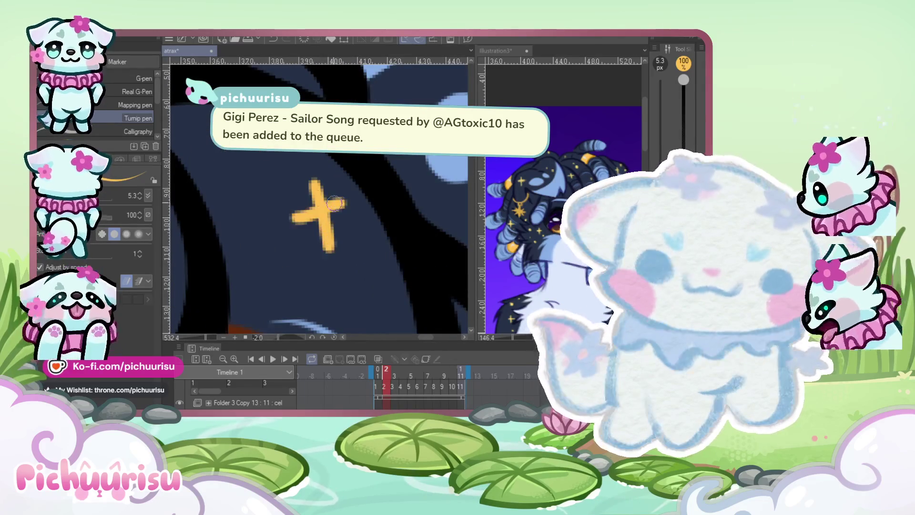
pyautogui.scroll(-2, 319, 186)
pyautogui.click(344, 255)
pyautogui.click(289, 222)
pyautogui.scroll(-2, 290, 190)
pyautogui.scroll(3, 296, 195)
pyautogui.moveTo(301, 192); pyautogui.dragTo(306, 207)
pyautogui.scroll(-4, 297, 200)
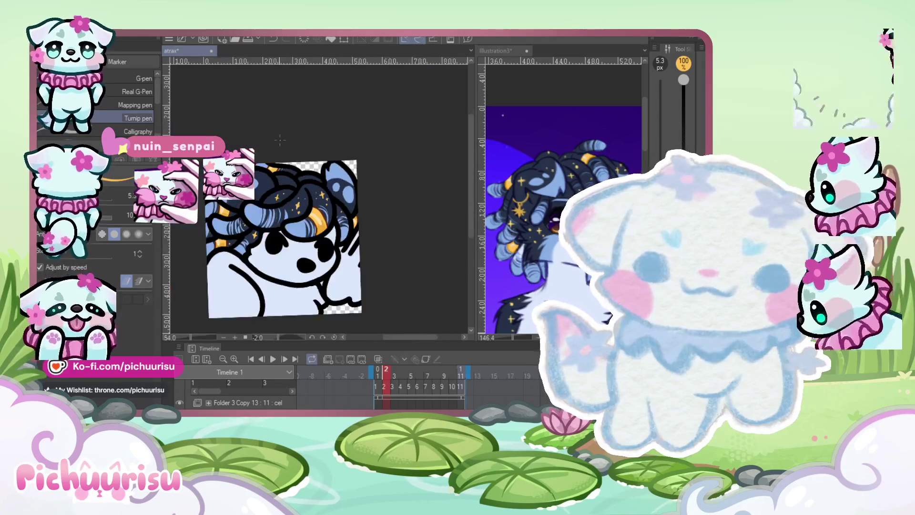
pyautogui.scroll(4, 286, 189)
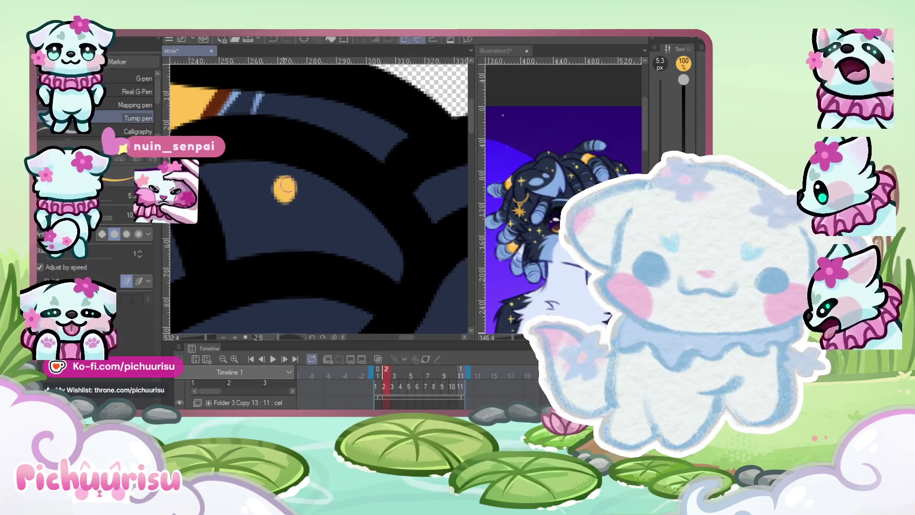
pyautogui.scroll(-4, 286, 190)
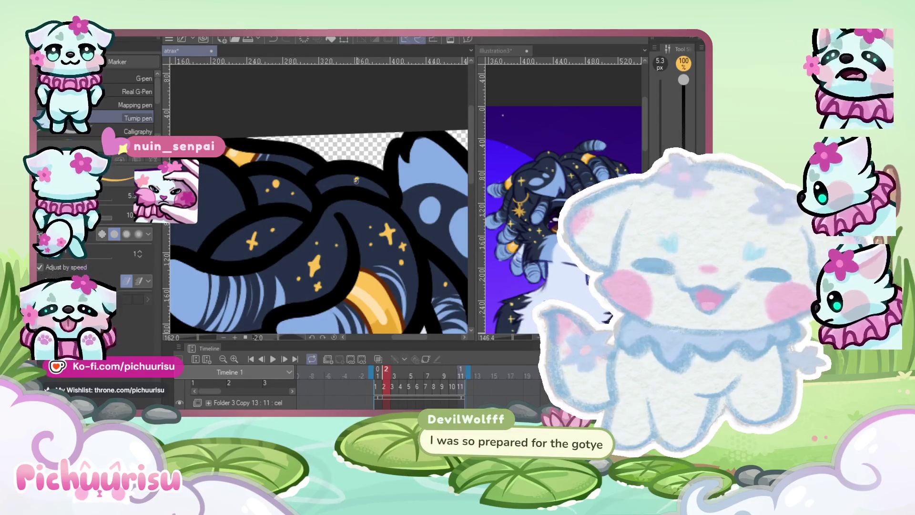
pyautogui.scroll(-2, 356, 179)
pyautogui.scroll(-1, 377, 137)
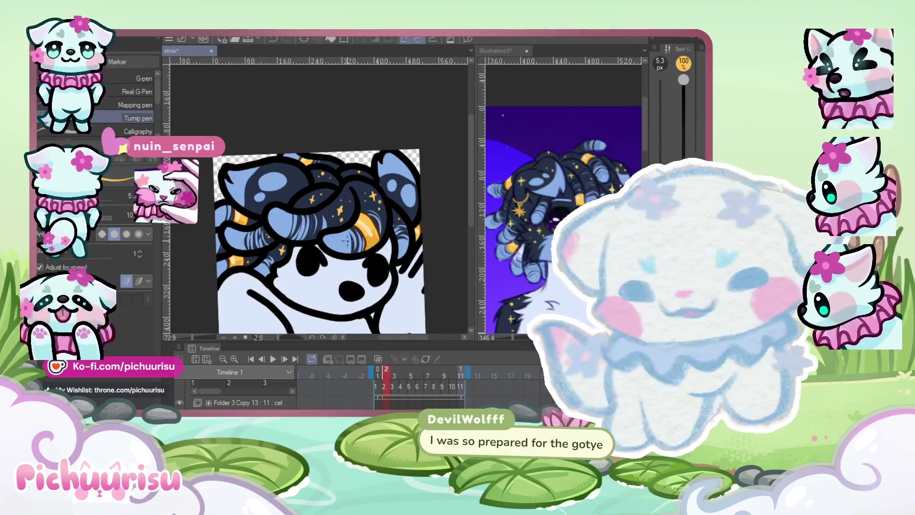
pyautogui.scroll(3, 368, 241)
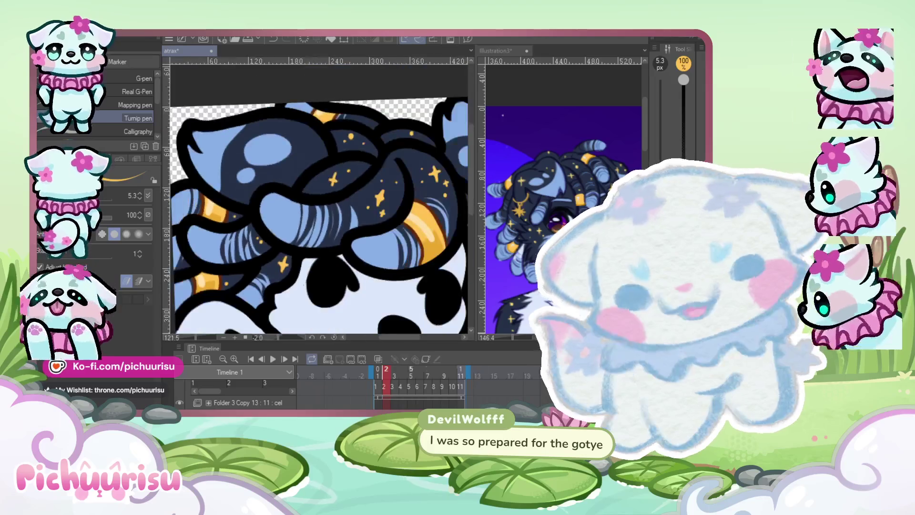
pyautogui.scroll(4, 397, 175)
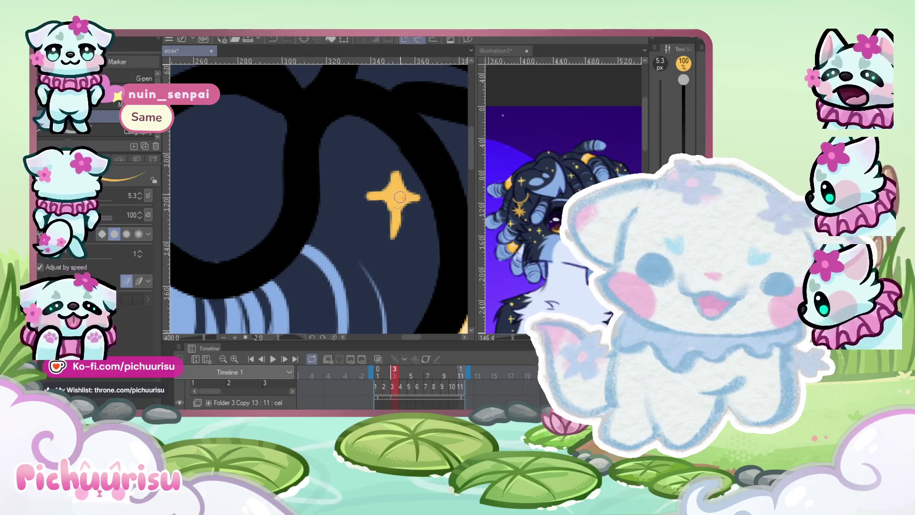
pyautogui.scroll(-2, 397, 202)
pyautogui.scroll(4, 390, 228)
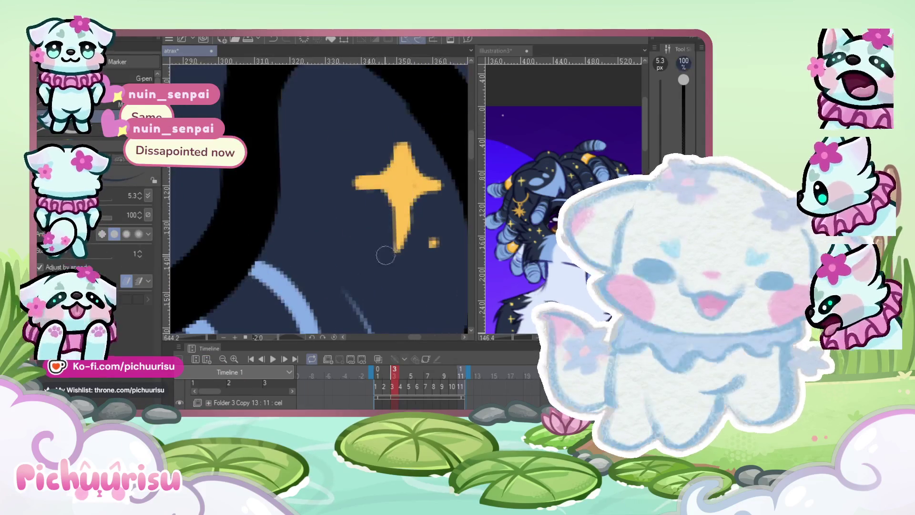
pyautogui.scroll(-3, 413, 184)
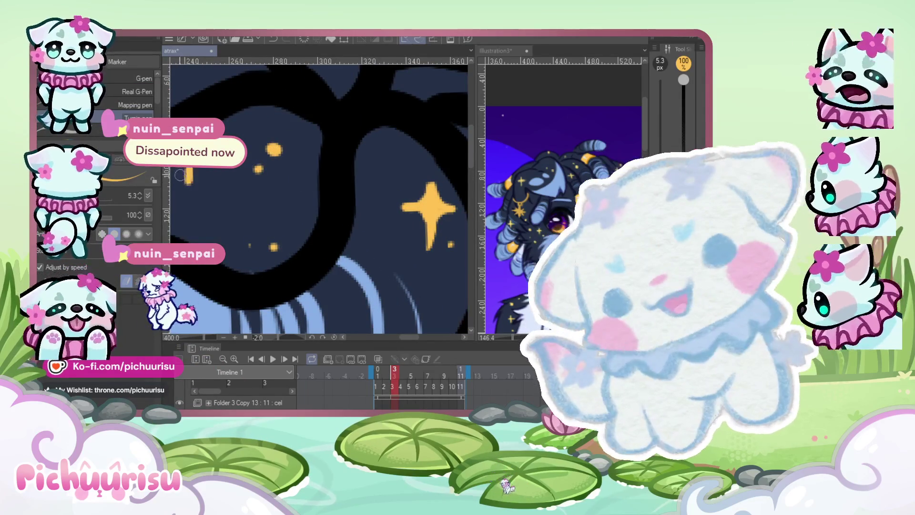
pyautogui.scroll(-2, 223, 193)
pyautogui.scroll(3, 302, 187)
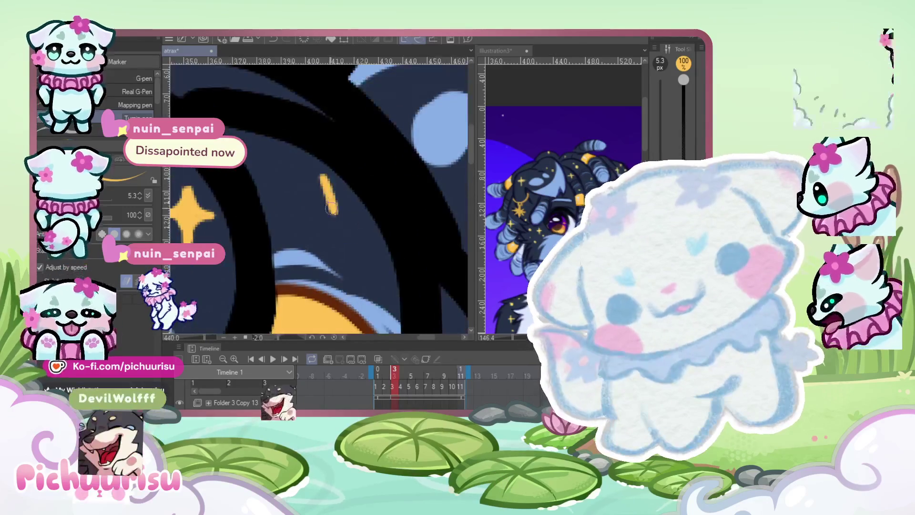
pyautogui.scroll(2, 330, 187)
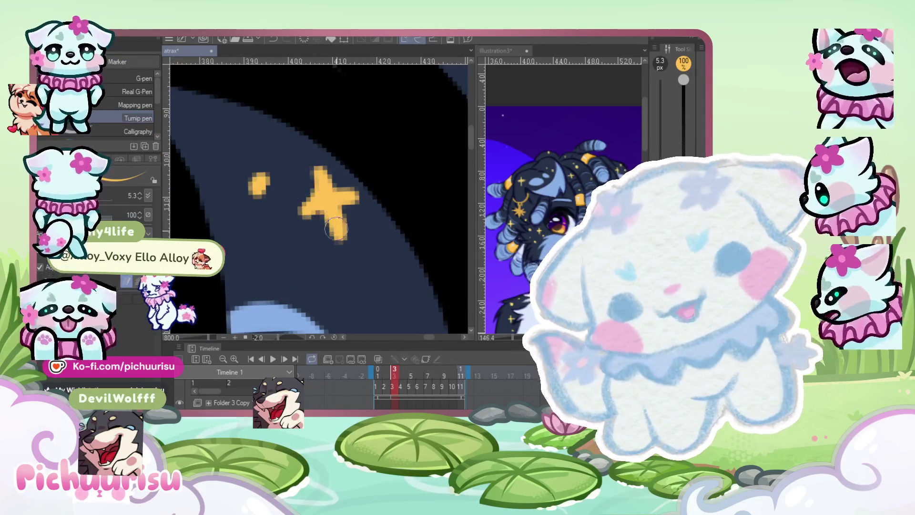
pyautogui.scroll(-5, 363, 171)
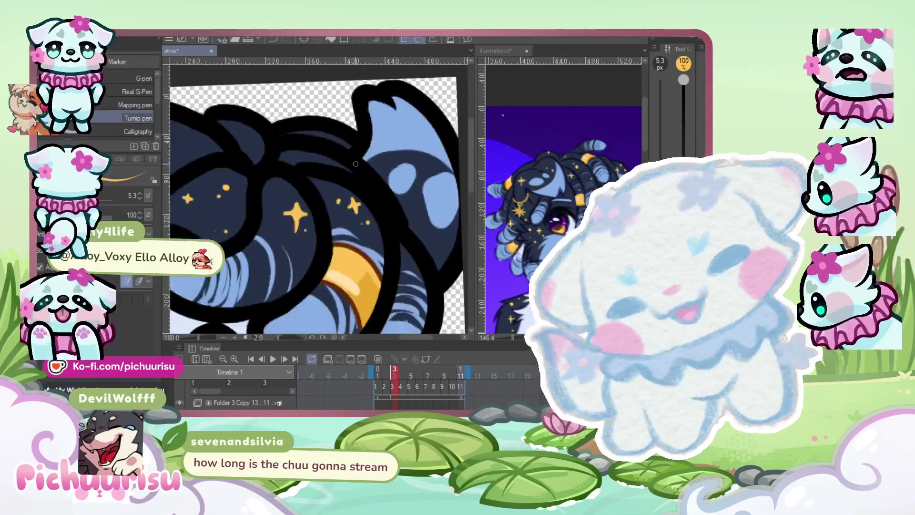
pyautogui.scroll(-2, 363, 172)
pyautogui.scroll(-1, 249, 192)
pyautogui.scroll(3, 250, 191)
pyautogui.scroll(-2, 250, 191)
pyautogui.scroll(2, 251, 188)
pyautogui.scroll(-2, 251, 188)
pyautogui.scroll(4, 278, 187)
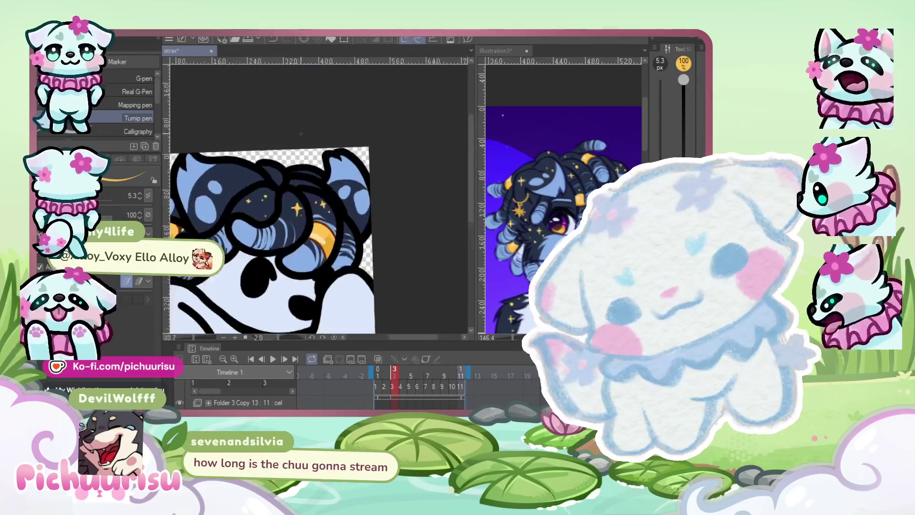
pyautogui.scroll(-2, 267, 189)
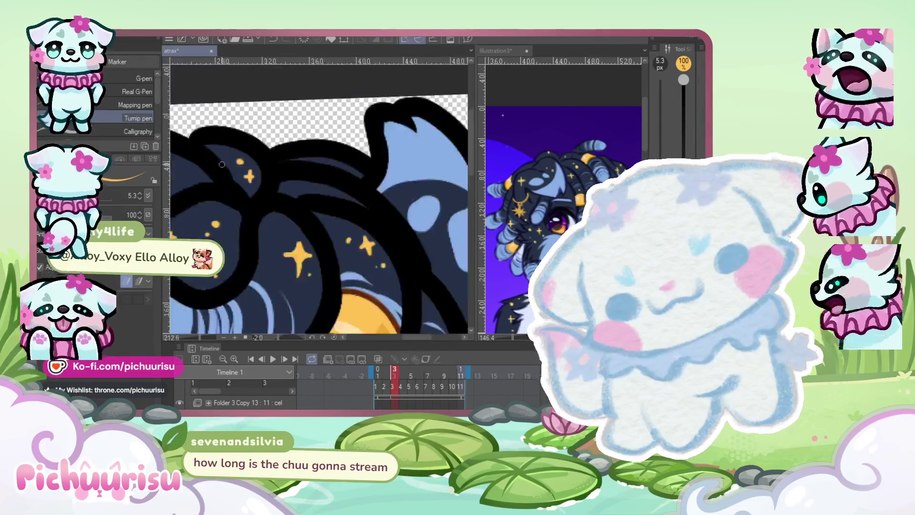
pyautogui.scroll(2, 252, 192)
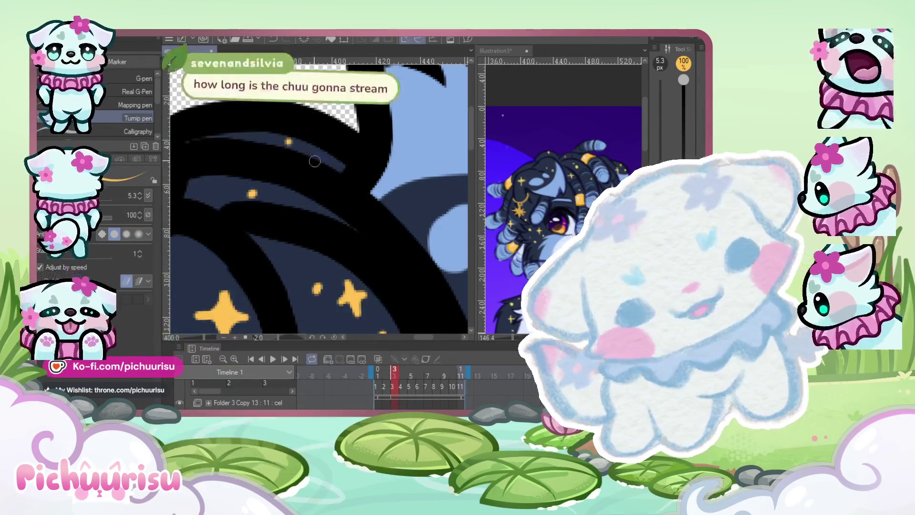
pyautogui.scroll(-4, 355, 190)
pyautogui.scroll(4, 337, 207)
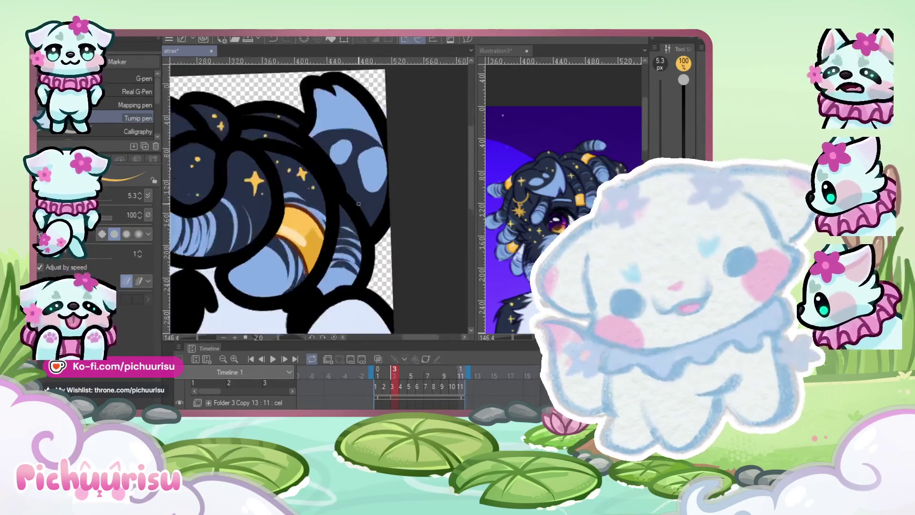
pyautogui.scroll(-2, 338, 207)
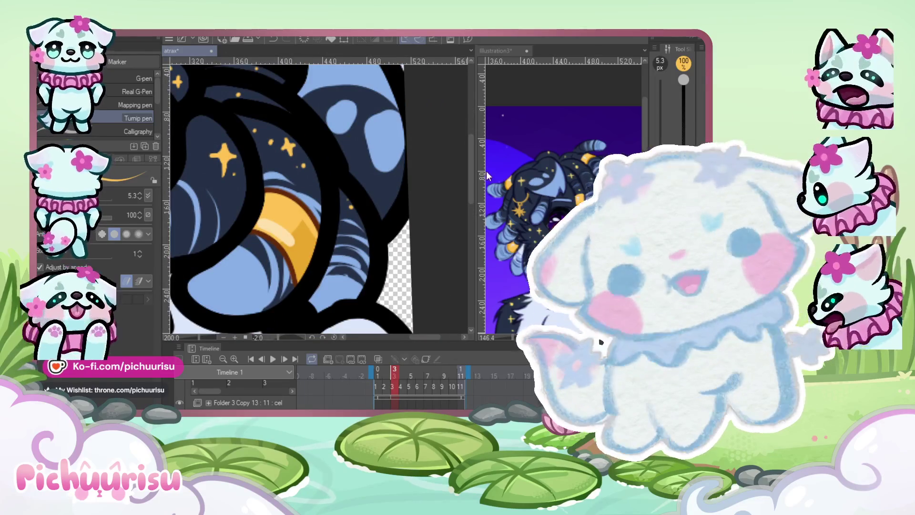
# Widen the Illustration3 pane by dragging the splitter left, then zoom out
pyautogui.moveTo(474, 171); pyautogui.dragTo(226, 171)
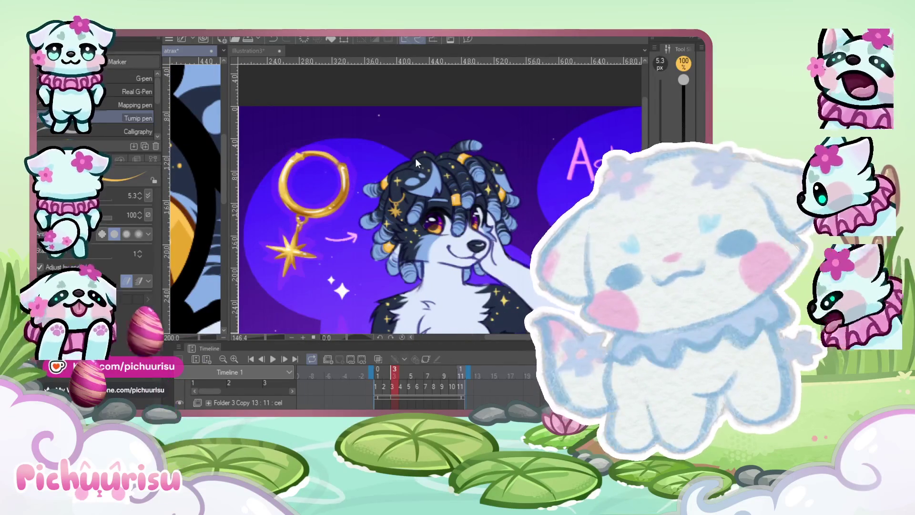
pyautogui.scroll(-2, 412, 142)
pyautogui.scroll(-2, 411, 141)
pyautogui.scroll(1, 412, 140)
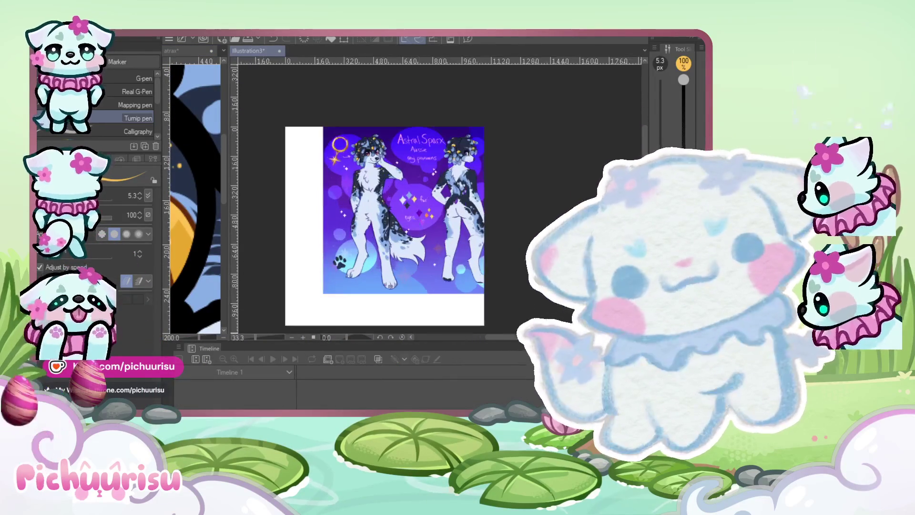
# Show the handwritten BAD GUYS 2, FNAF 2, GOAT list instead of the reference sheet
pyautogui.hotkey('ctrl', 'z')
pyautogui.scroll(2, 395, 226)
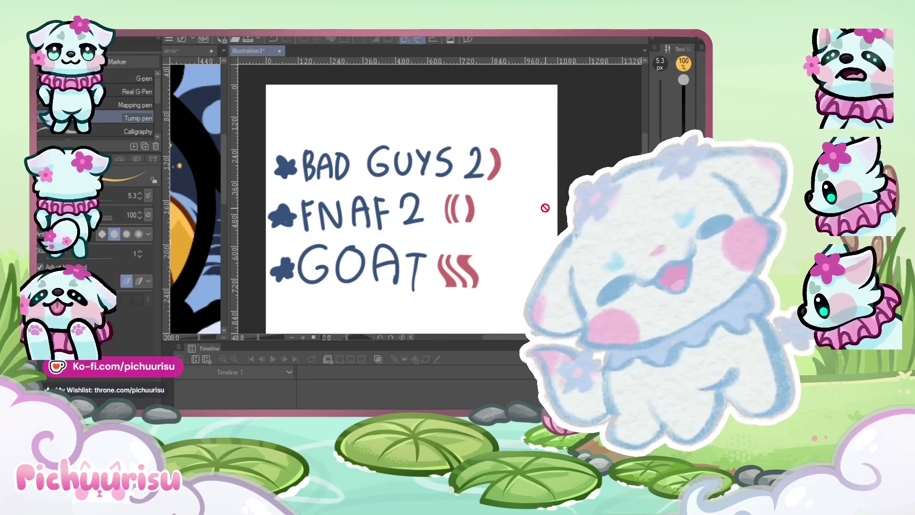
pyautogui.scroll(-1, 526, 206)
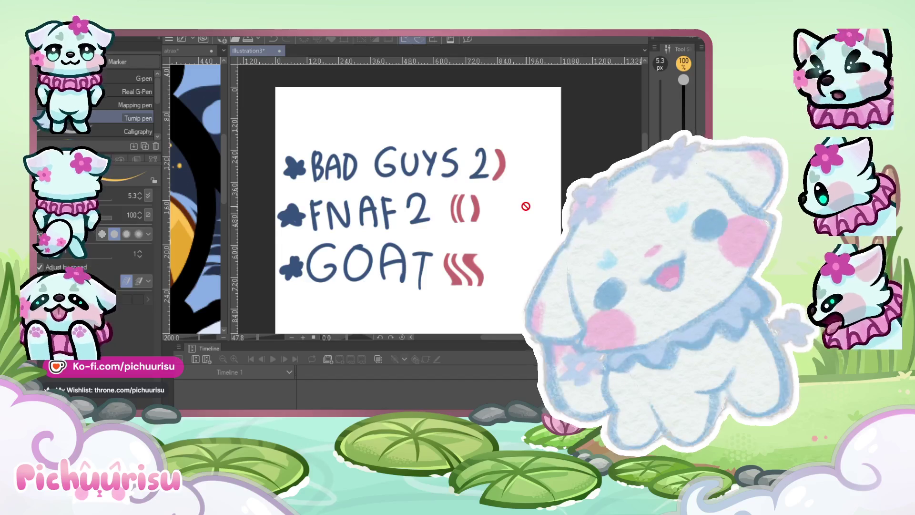
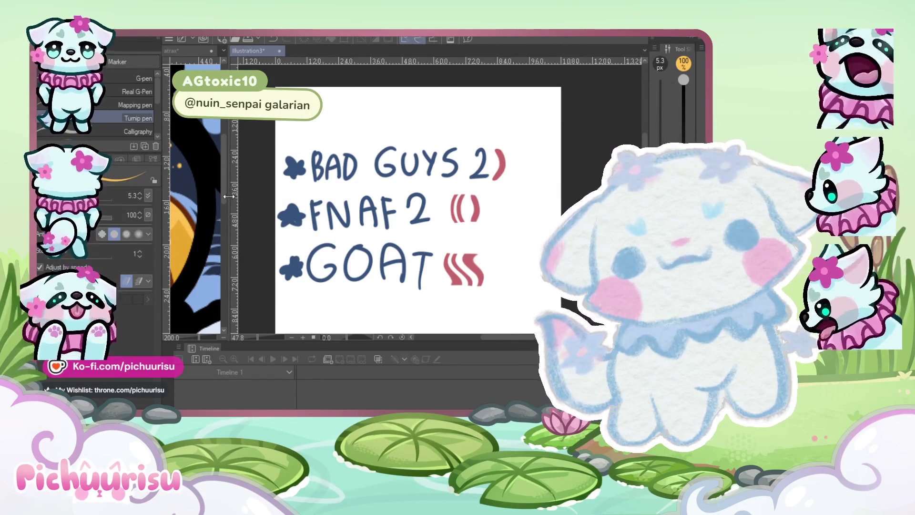
# Widen the canvas pane, switch to the atrax animation tab and zoom in on the hair
pyautogui.moveTo(229, 196); pyautogui.dragTo(359, 196)
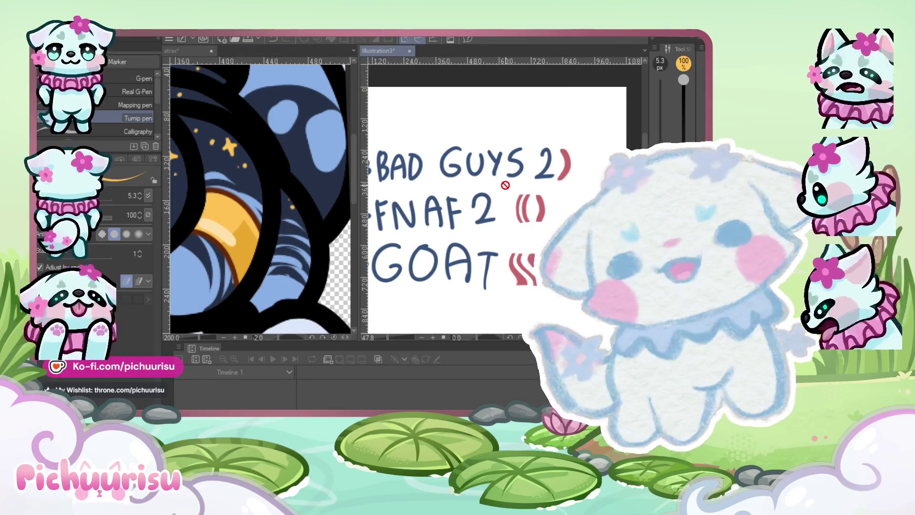
pyautogui.click(338, 182)
pyautogui.scroll(-5, 337, 182)
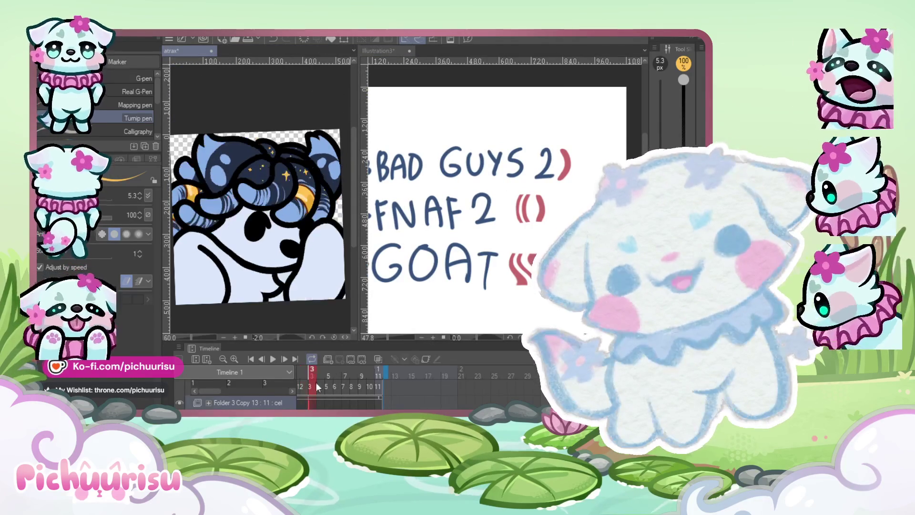
pyautogui.scroll(5, 304, 141)
pyautogui.scroll(1, 198, 207)
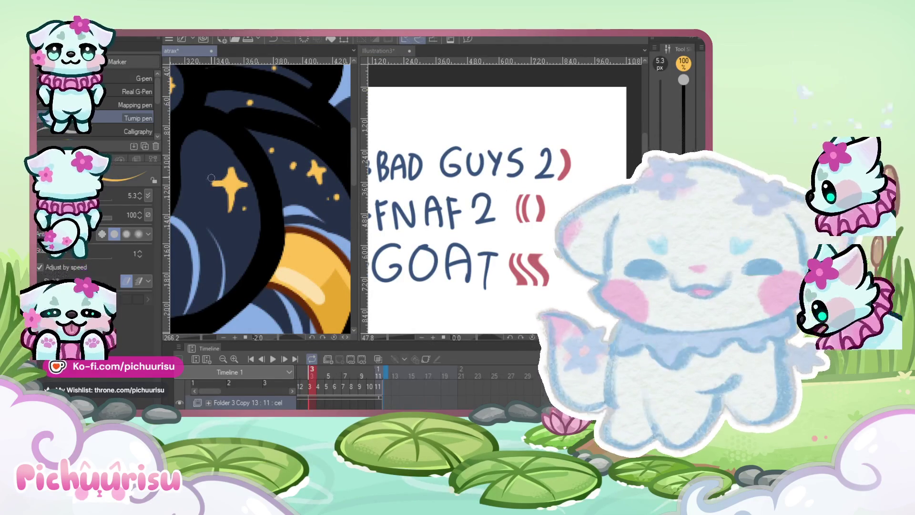
pyautogui.scroll(4, 196, 151)
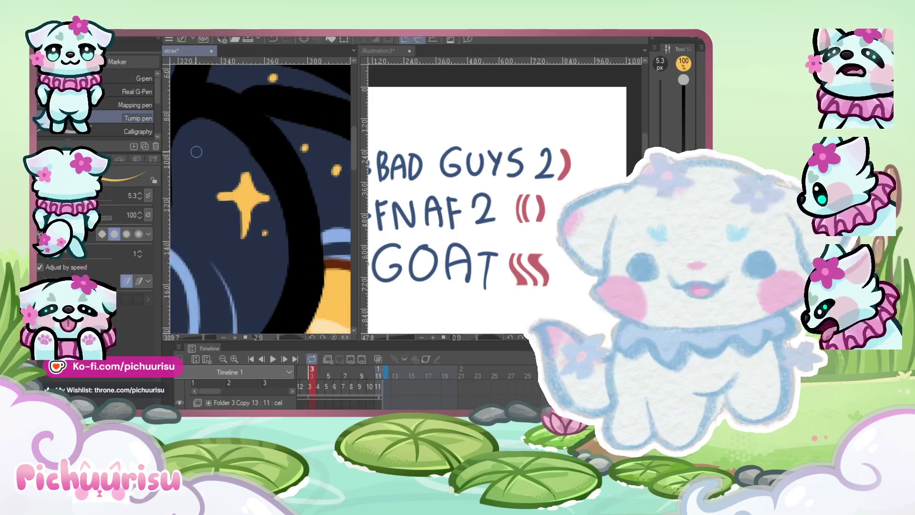
# Repaint the lower gold star in the dark hair with the Turnip pen
pyautogui.scroll(-8, 195, 227)
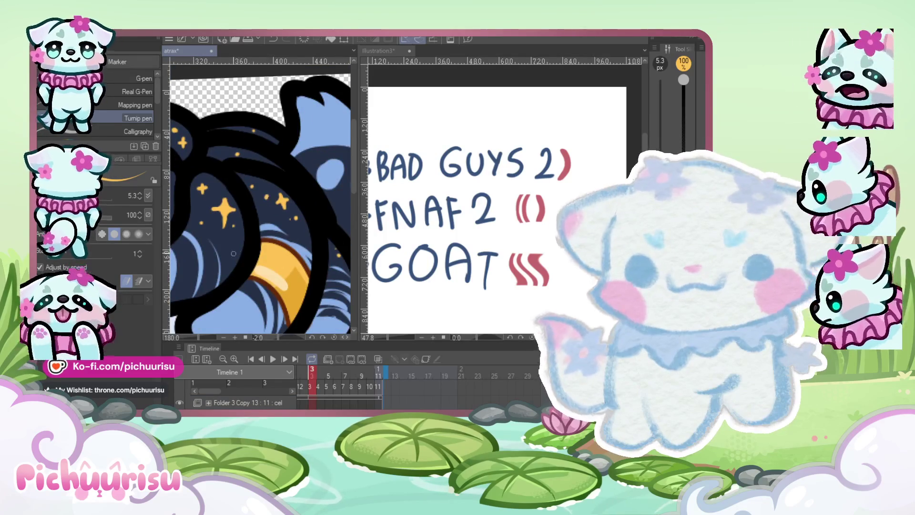
pyautogui.scroll(-3, 233, 253)
pyautogui.scroll(6, 245, 234)
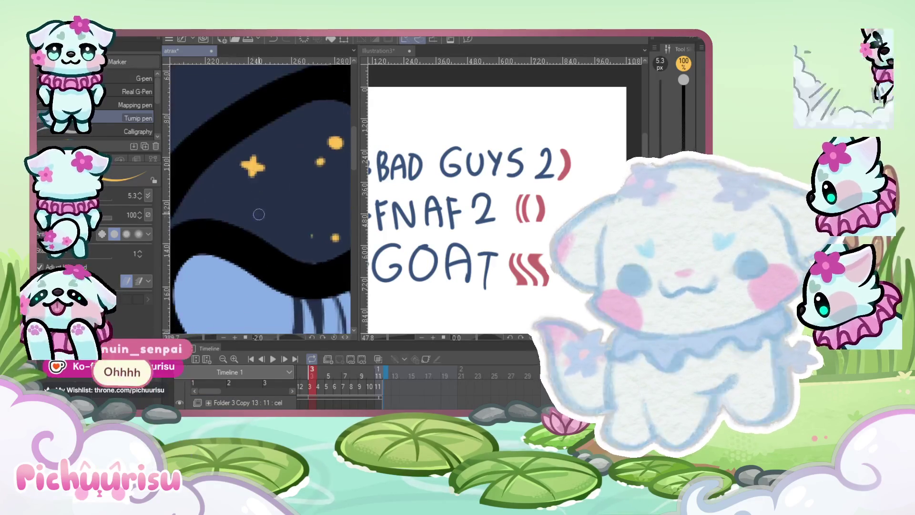
pyautogui.scroll(-3, 257, 217)
pyautogui.scroll(5, 252, 220)
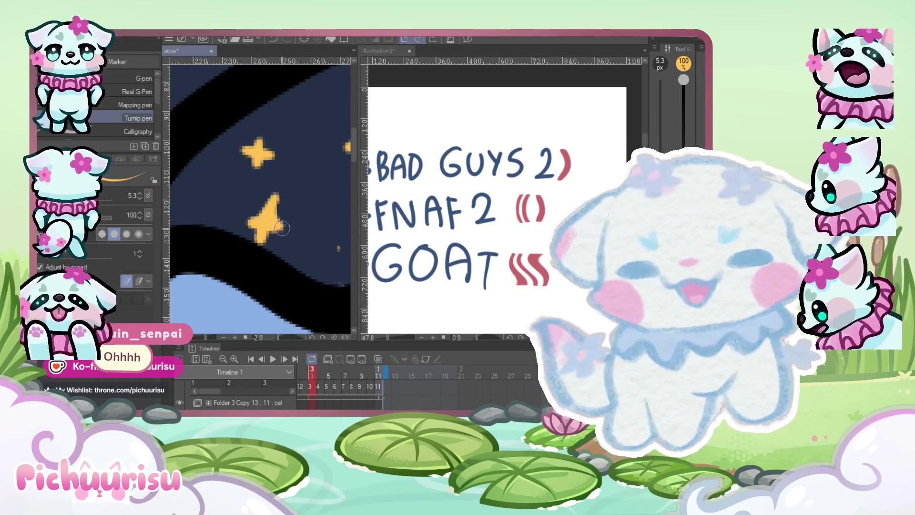
pyautogui.moveTo(281, 227); pyautogui.dragTo(258, 240)
pyautogui.scroll(-5, 235, 203)
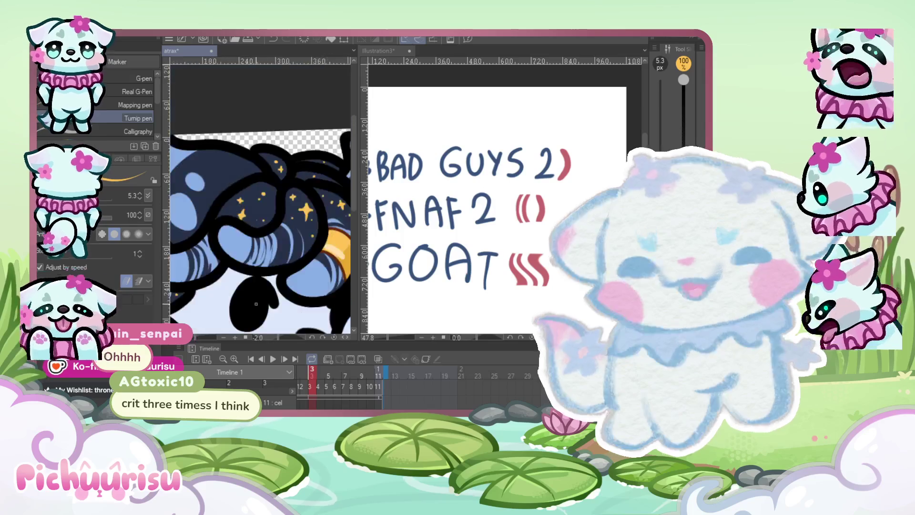
pyautogui.scroll(8, 266, 229)
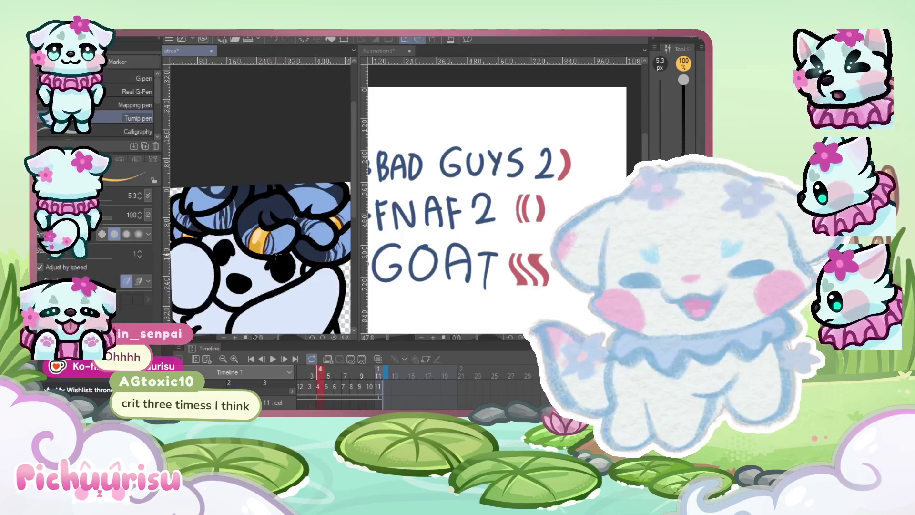
# Paint two short curved gold star strokes into the hair on frame 5
pyautogui.moveTo(262, 205); pyautogui.dragTo(270, 248)
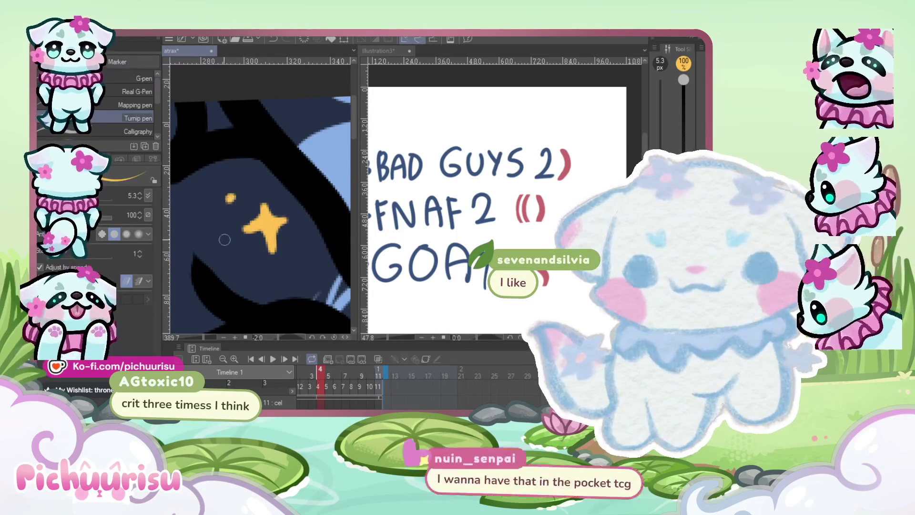
pyautogui.scroll(-3, 248, 205)
pyautogui.scroll(2, 206, 202)
pyautogui.moveTo(208, 192); pyautogui.dragTo(202, 227)
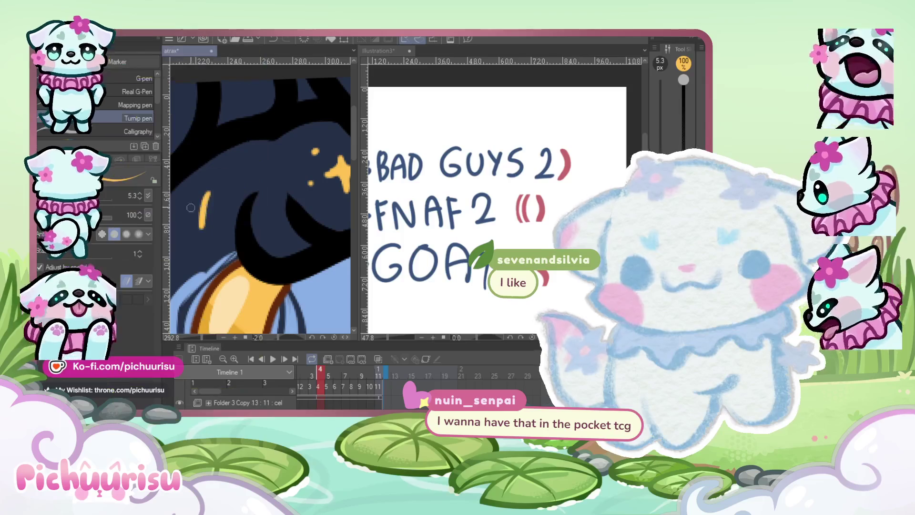
pyautogui.scroll(-4, 239, 179)
pyautogui.scroll(3, 279, 229)
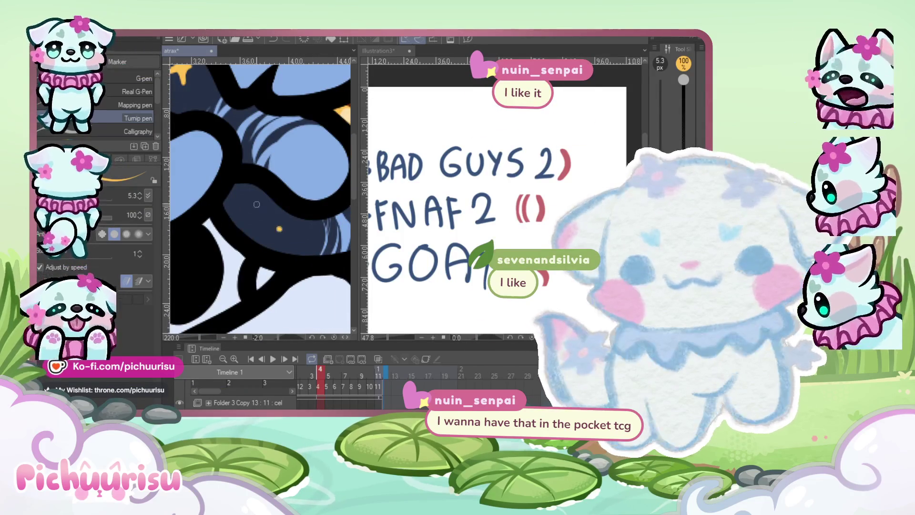
# Dot a tiny gold star into the dark hair, zooming to check the result
pyautogui.click(257, 204)
pyautogui.scroll(3, 248, 233)
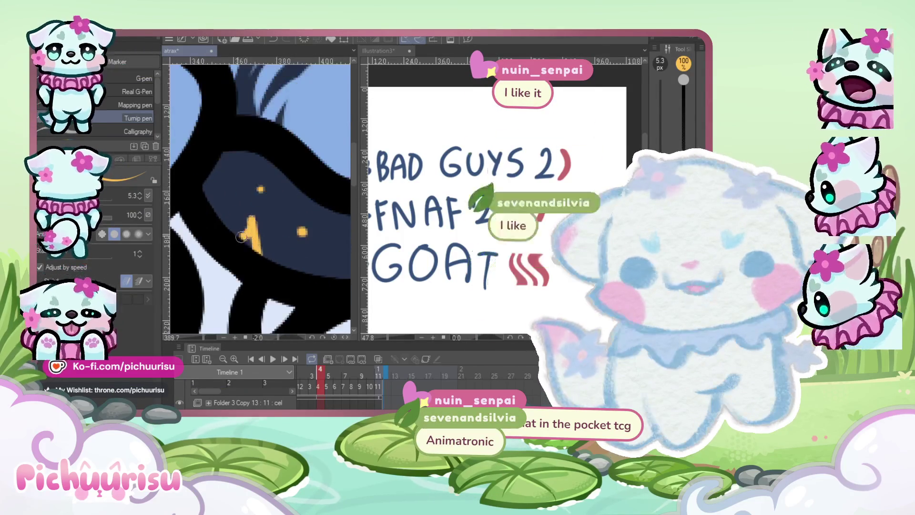
pyautogui.scroll(-5, 256, 251)
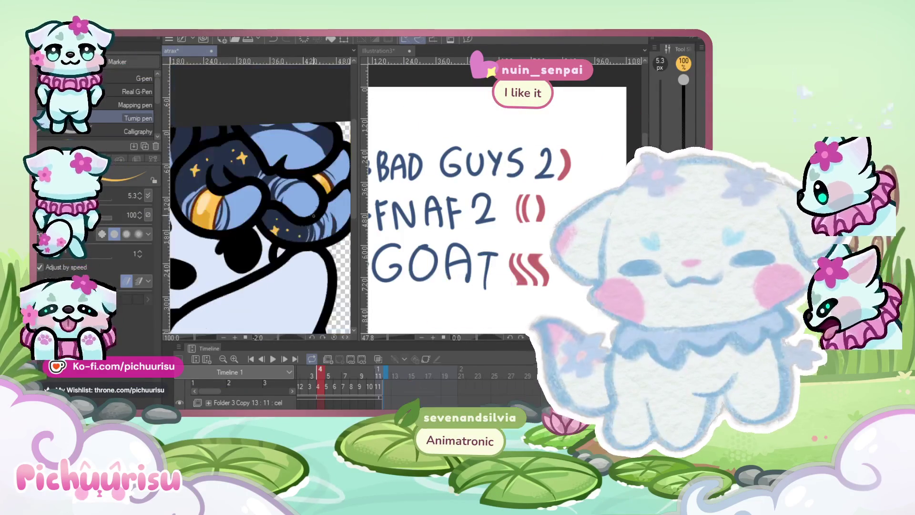
pyautogui.scroll(4, 257, 248)
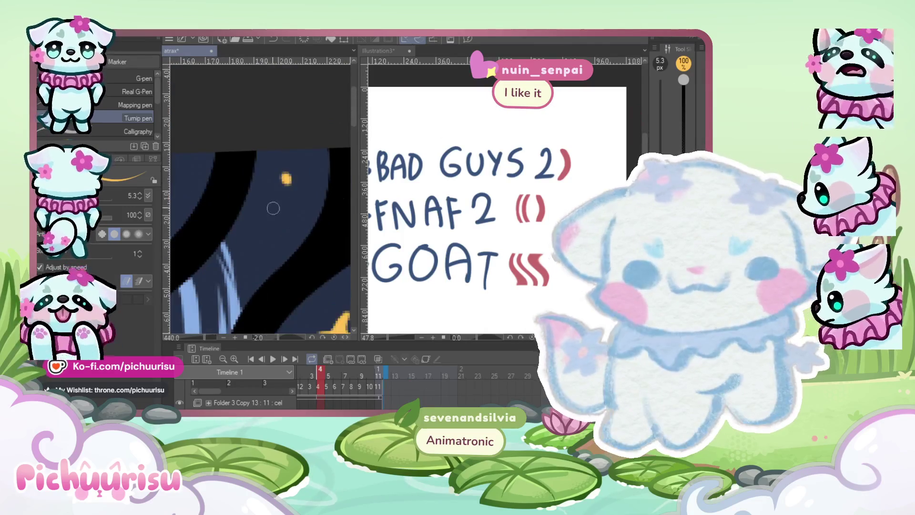
pyautogui.scroll(-3, 257, 247)
pyautogui.scroll(5, 260, 224)
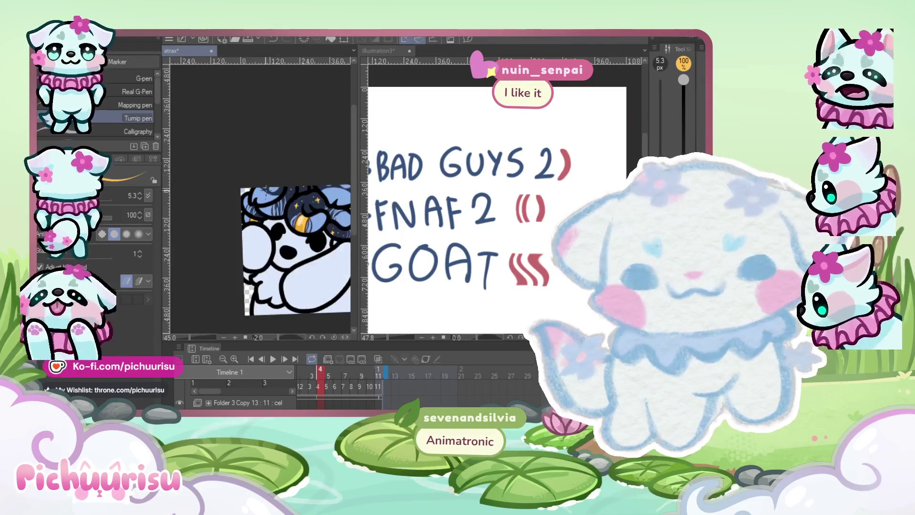
pyautogui.scroll(-1, 259, 223)
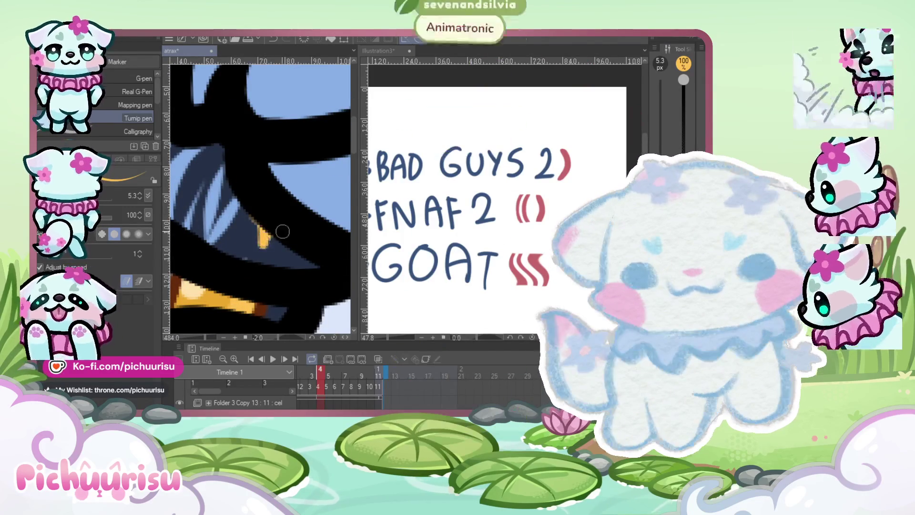
pyautogui.scroll(-1, 267, 243)
pyautogui.scroll(-6, 268, 246)
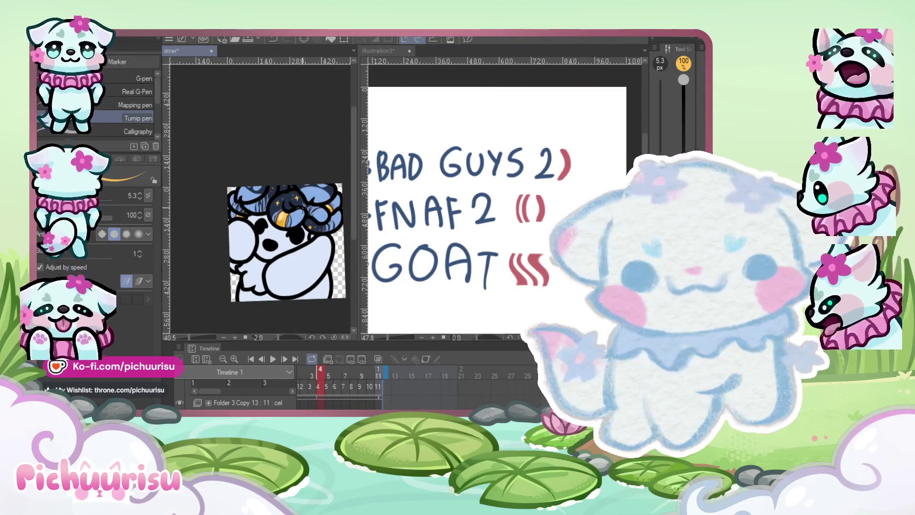
pyautogui.scroll(4, 261, 194)
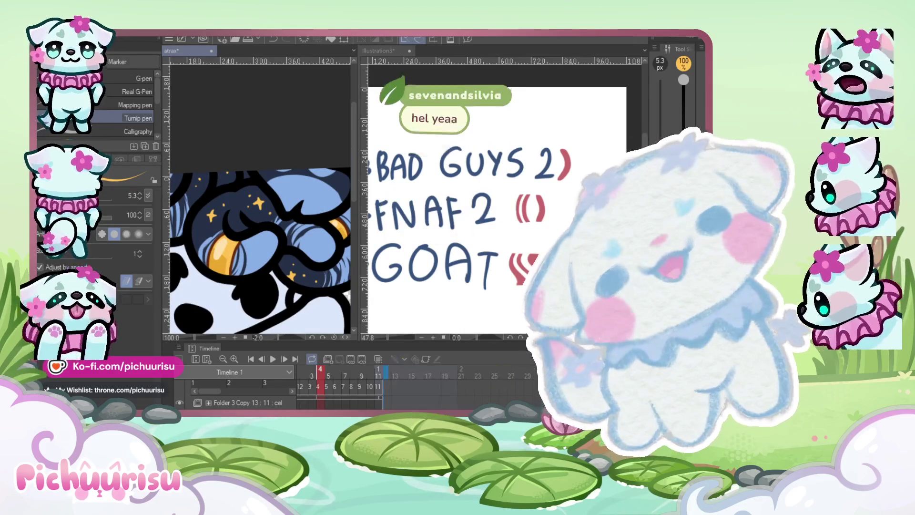
pyautogui.scroll(4, 234, 223)
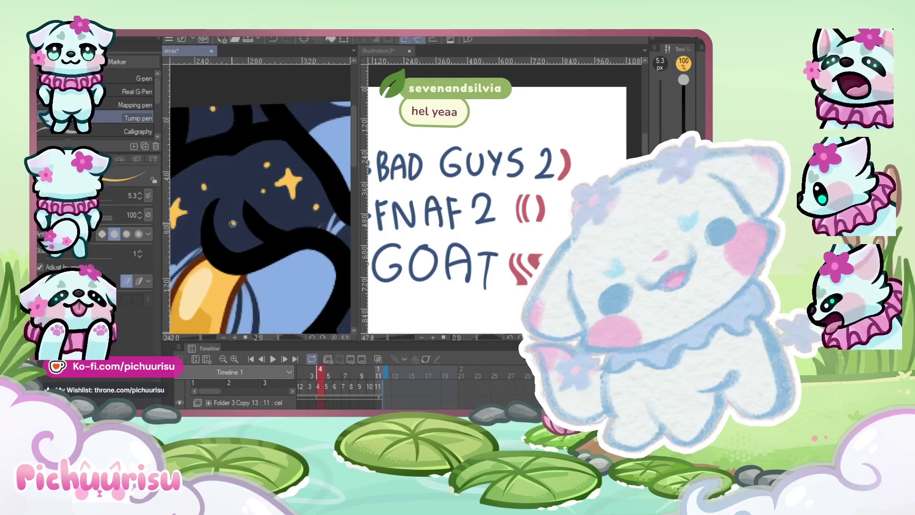
pyautogui.scroll(-3, 238, 183)
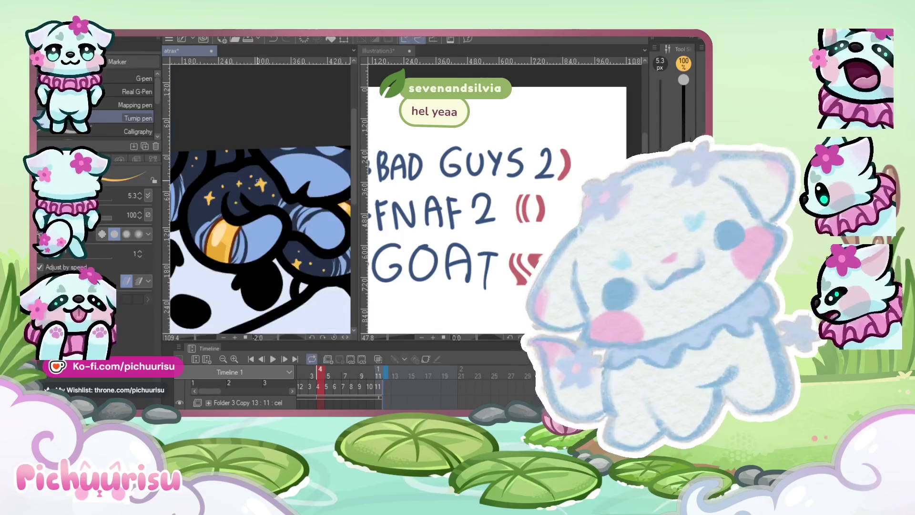
pyautogui.scroll(3, 257, 180)
pyautogui.scroll(-4, 250, 202)
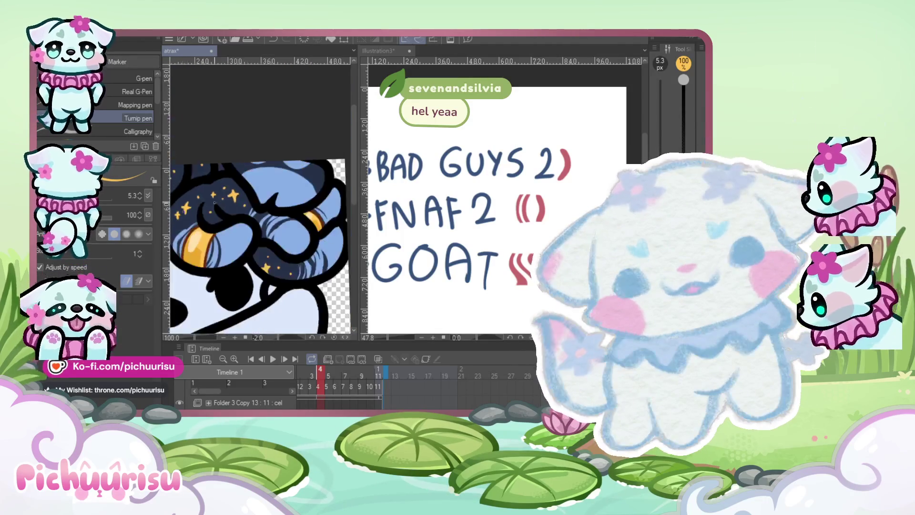
pyautogui.scroll(6, 252, 200)
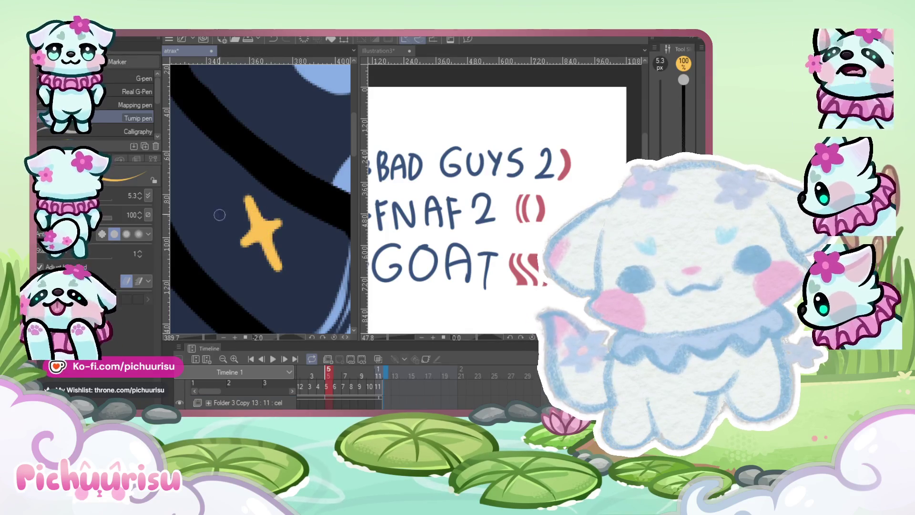
# Zoom into the hair on frame 6 and paint a small gold star beside the eye
pyautogui.scroll(-3, 219, 215)
pyautogui.scroll(2, 281, 224)
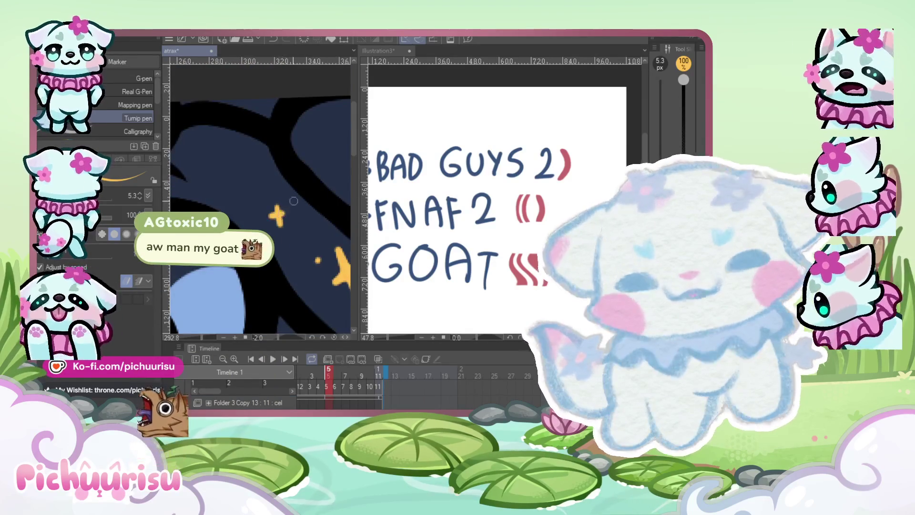
pyautogui.scroll(-2, 293, 203)
pyautogui.scroll(3, 291, 198)
pyautogui.scroll(-2, 286, 188)
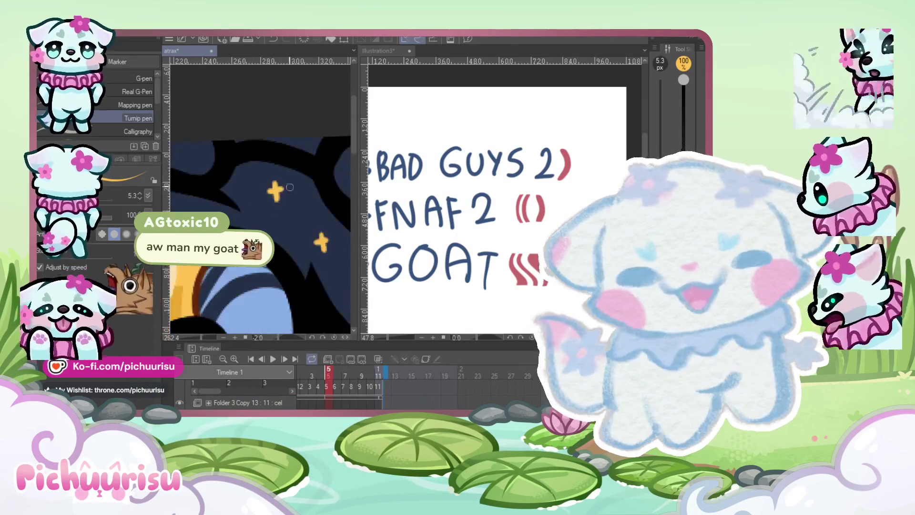
pyautogui.scroll(-1, 266, 191)
pyautogui.scroll(3, 218, 198)
pyautogui.scroll(-2, 200, 209)
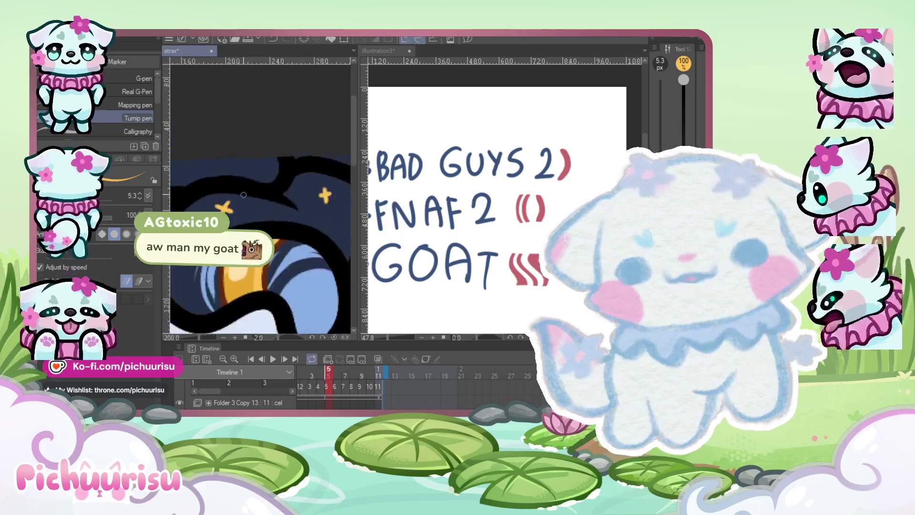
pyautogui.scroll(2, 257, 205)
pyautogui.scroll(2, 262, 205)
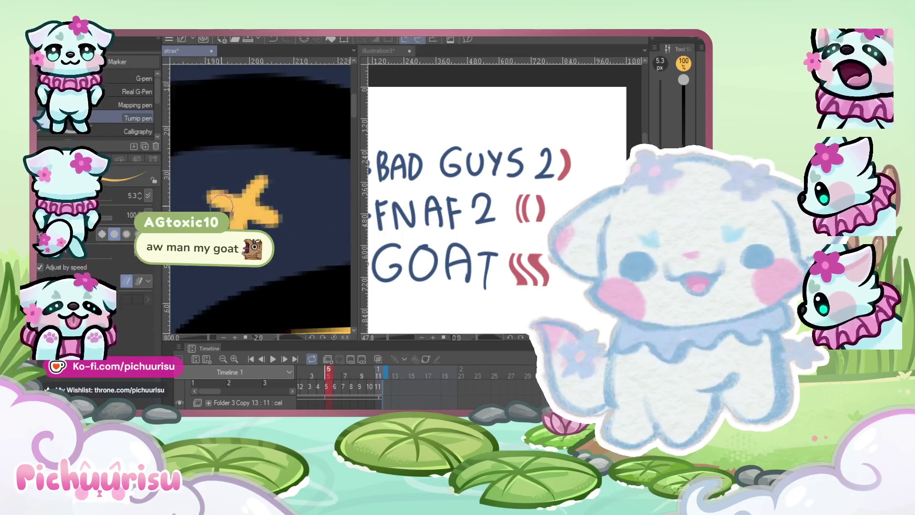
pyautogui.scroll(-2, 201, 199)
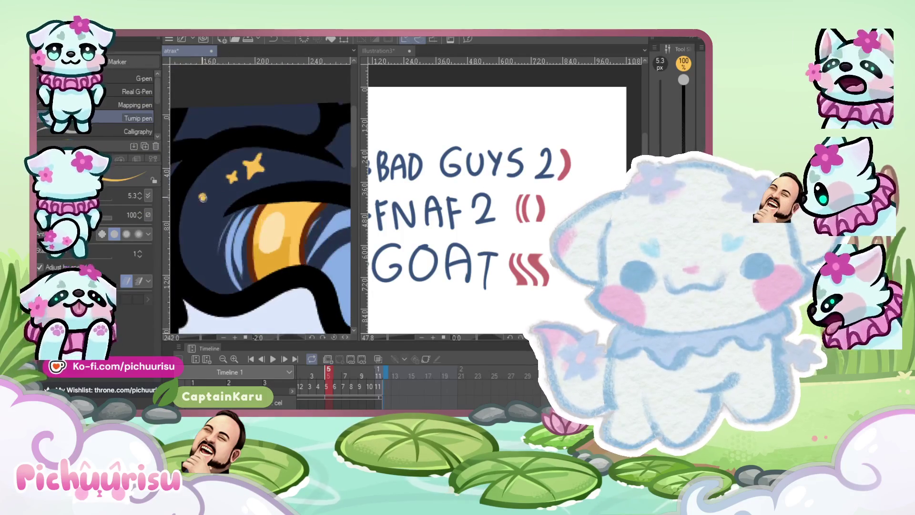
pyautogui.scroll(-3, 201, 217)
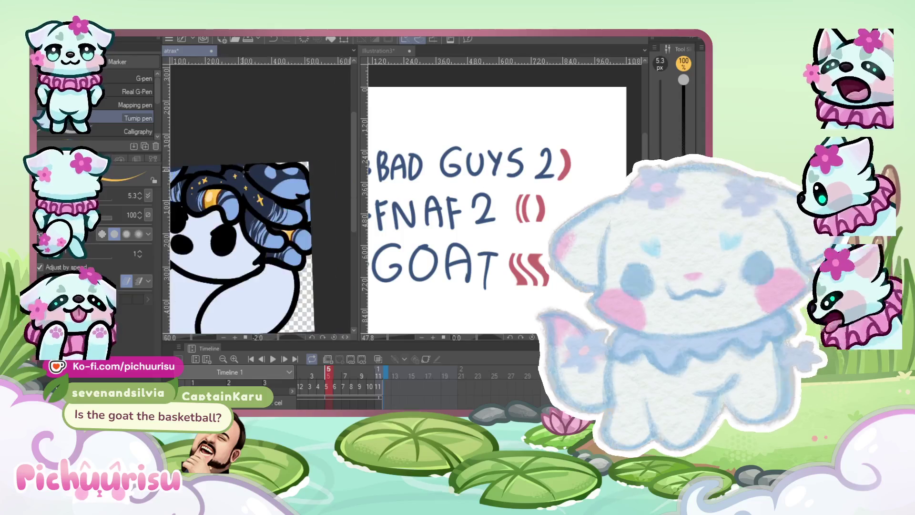
pyautogui.scroll(5, 237, 227)
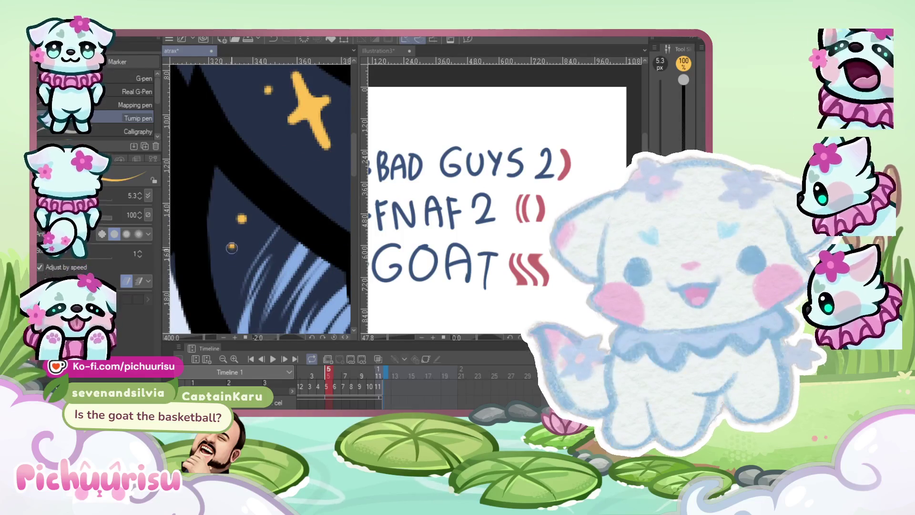
pyautogui.scroll(-3, 239, 257)
pyautogui.scroll(3, 246, 168)
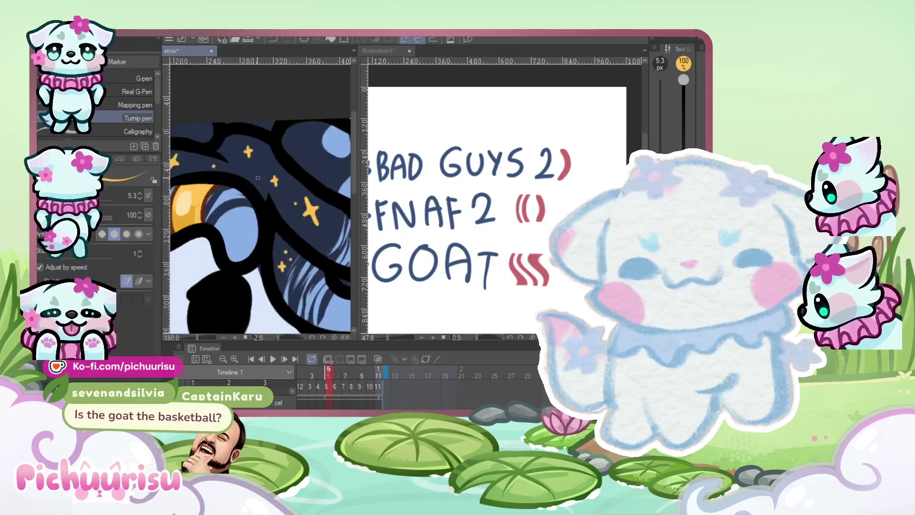
pyautogui.scroll(-2, 246, 168)
pyautogui.scroll(3, 310, 195)
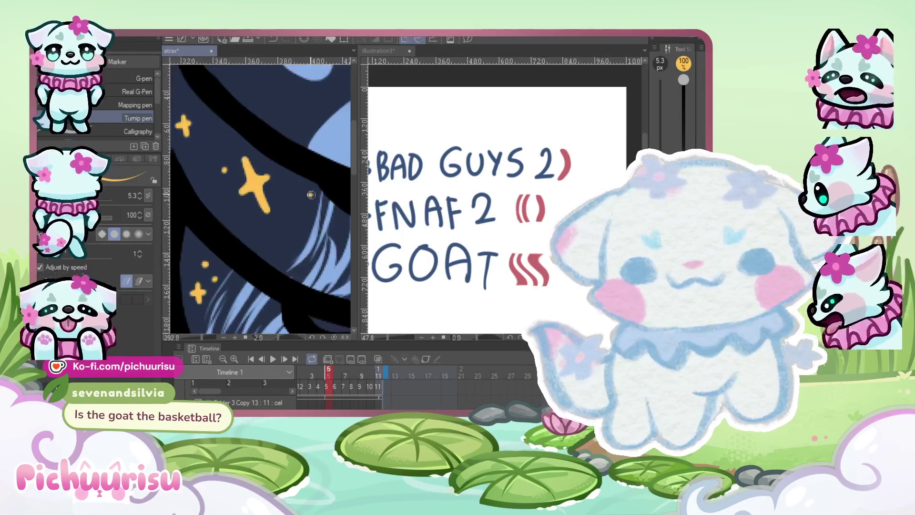
pyautogui.scroll(-3, 305, 212)
pyautogui.scroll(2, 249, 192)
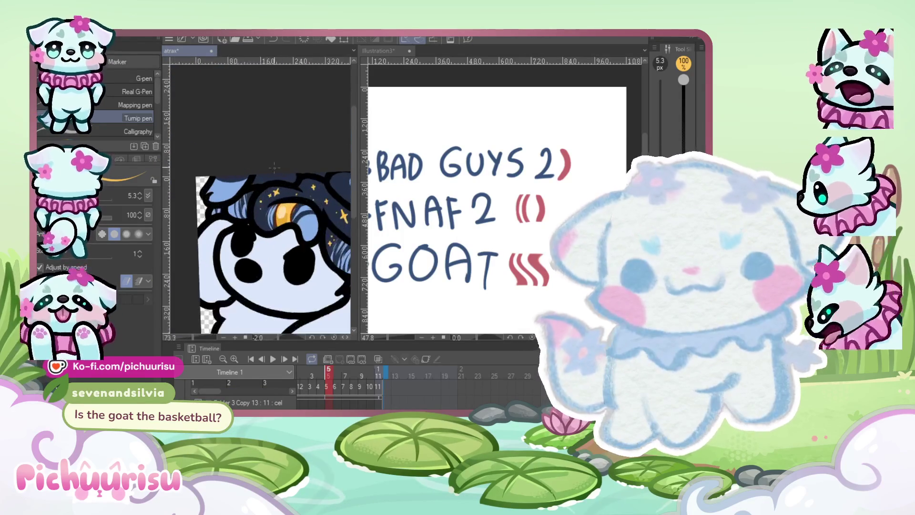
pyautogui.scroll(3, 249, 191)
pyautogui.scroll(-2, 262, 181)
pyautogui.scroll(3, 273, 172)
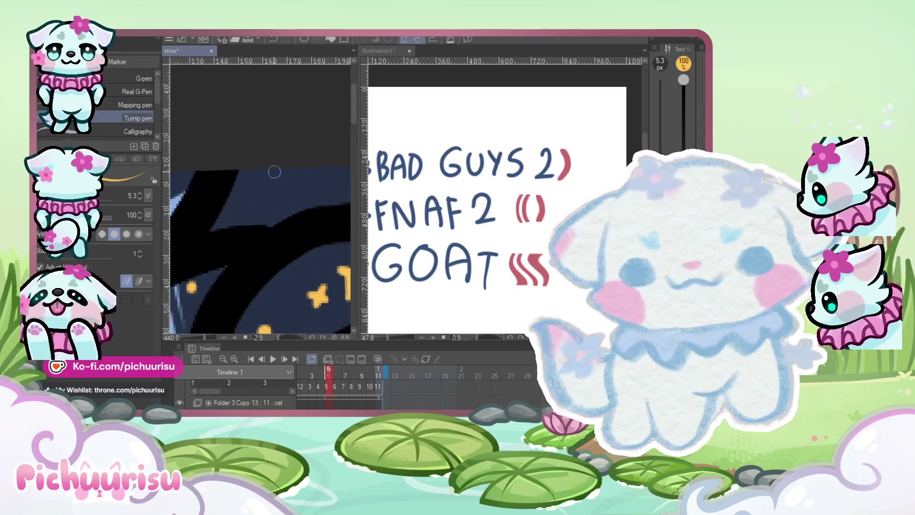
pyautogui.scroll(-5, 263, 187)
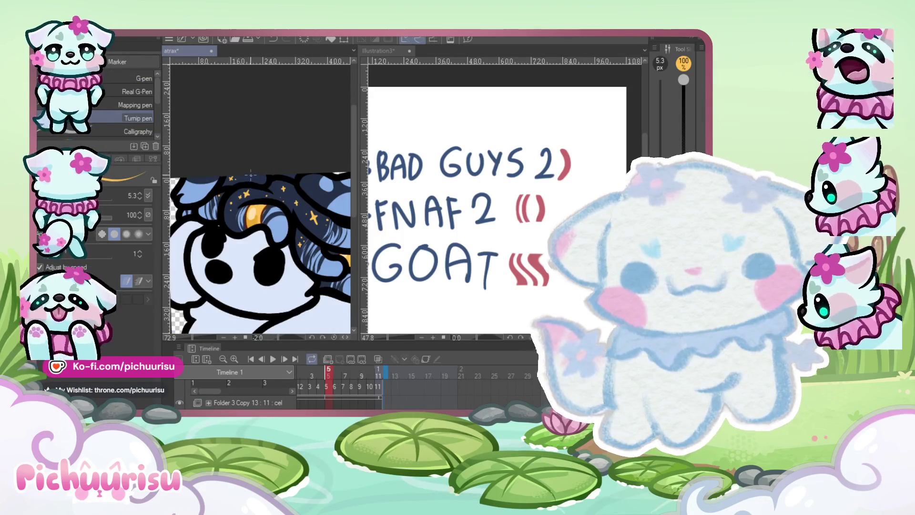
pyautogui.scroll(-2, 233, 154)
pyautogui.scroll(2, 355, 225)
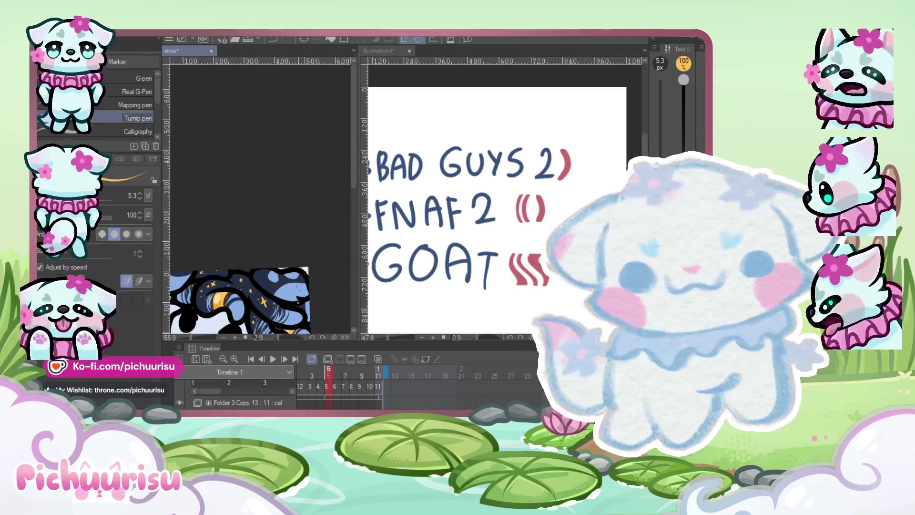
pyautogui.scroll(4, 356, 221)
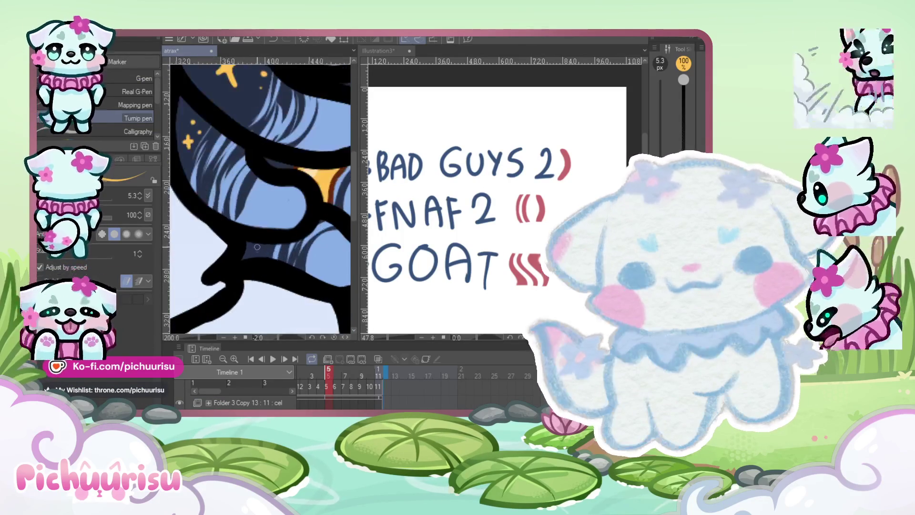
pyautogui.scroll(-3, 266, 243)
pyautogui.scroll(2, 286, 214)
pyautogui.scroll(-3, 316, 171)
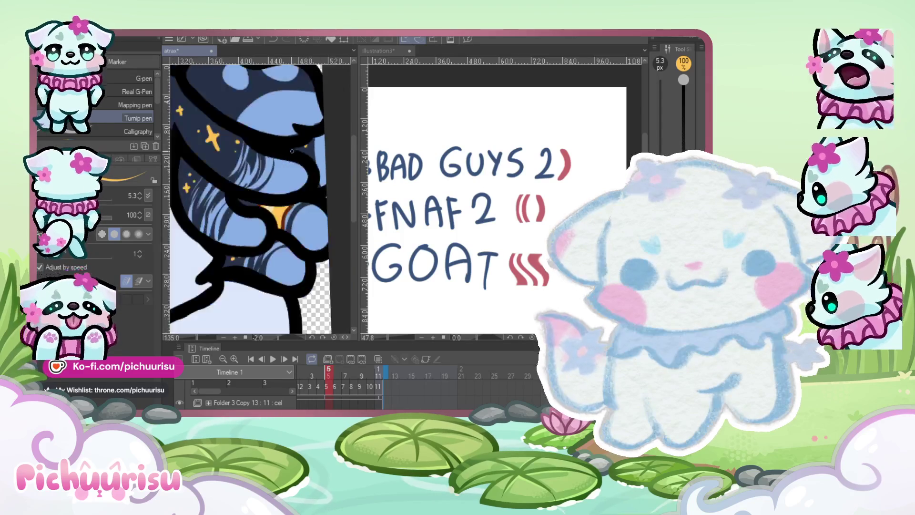
pyautogui.scroll(-1, 315, 172)
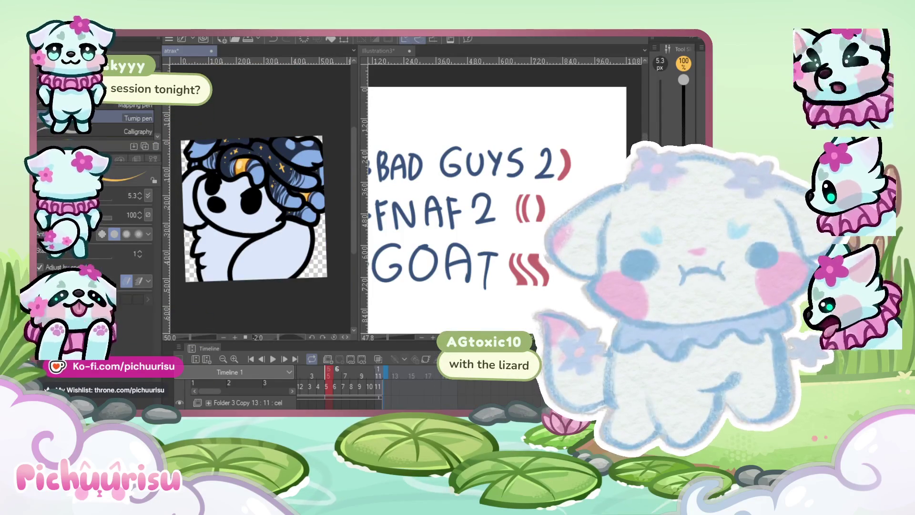
pyautogui.scroll(4, 201, 193)
pyautogui.scroll(5, 201, 193)
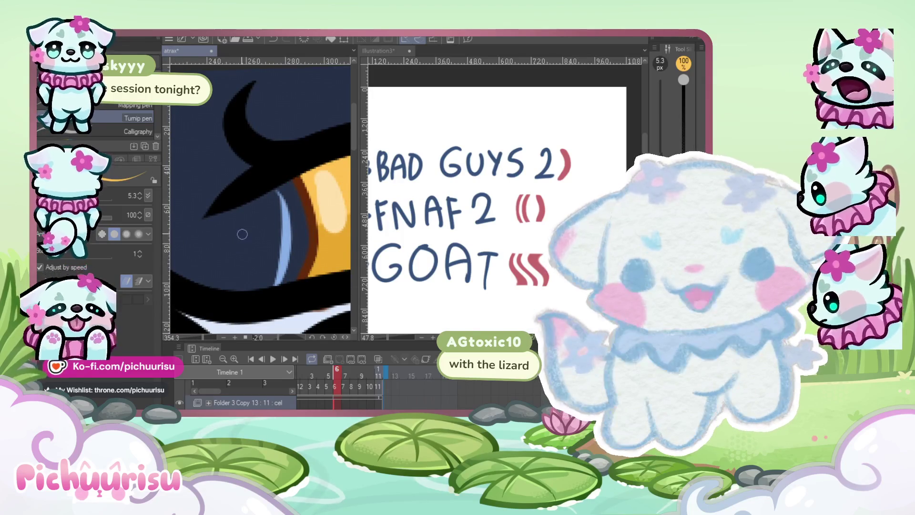
pyautogui.scroll(-2, 243, 224)
pyautogui.scroll(-1, 255, 191)
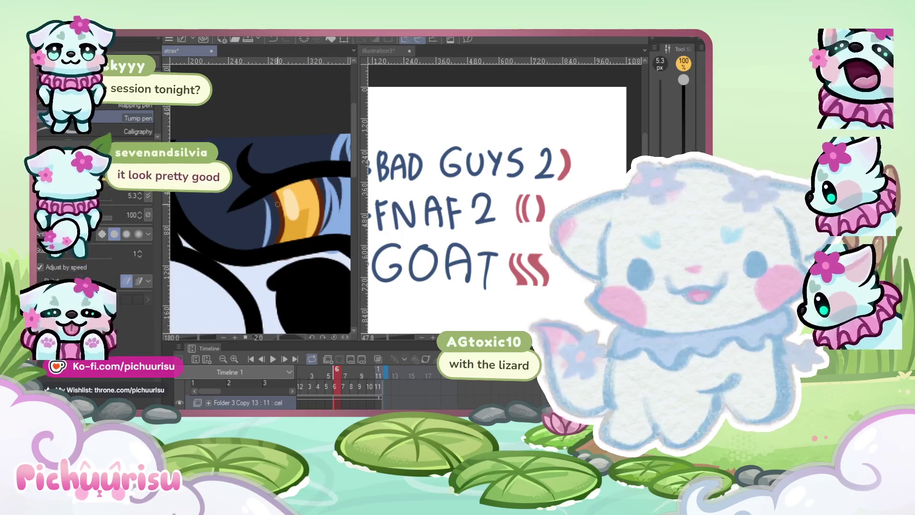
pyautogui.scroll(4, 258, 224)
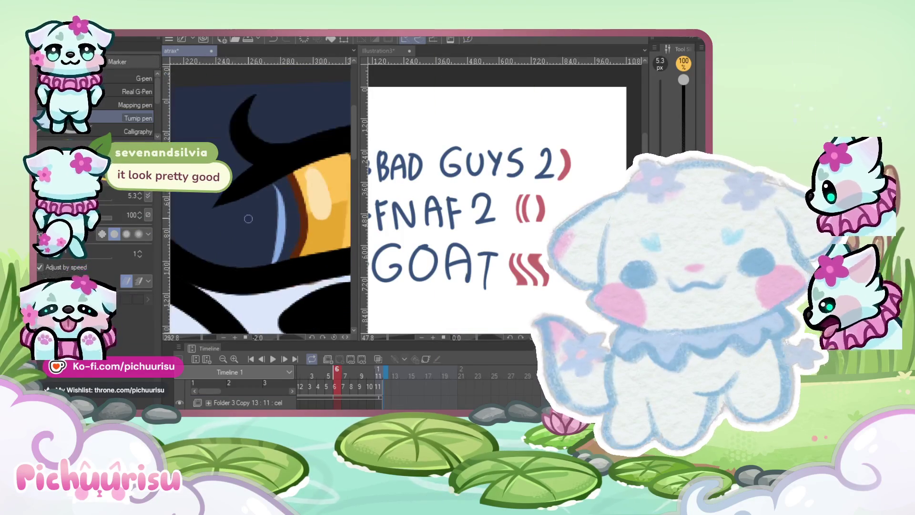
pyautogui.moveTo(231, 241); pyautogui.dragTo(253, 223)
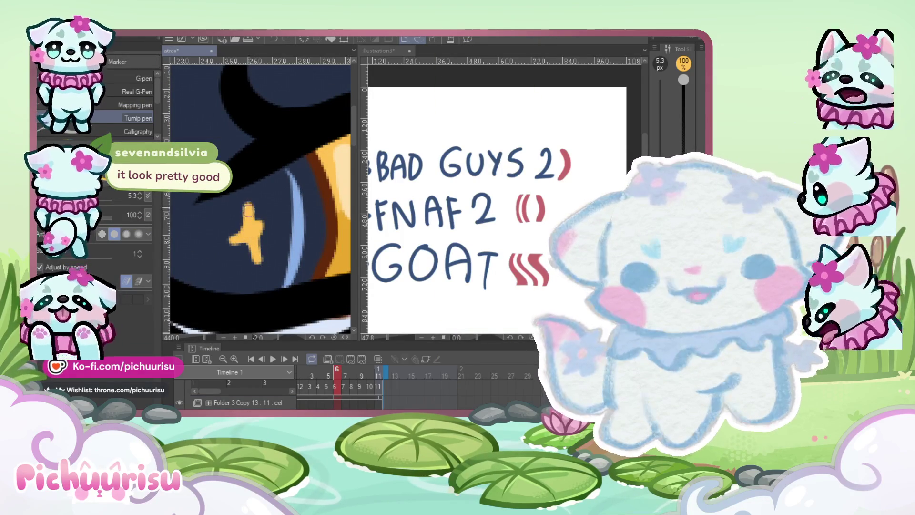
pyautogui.scroll(-4, 275, 217)
pyautogui.scroll(2, 199, 196)
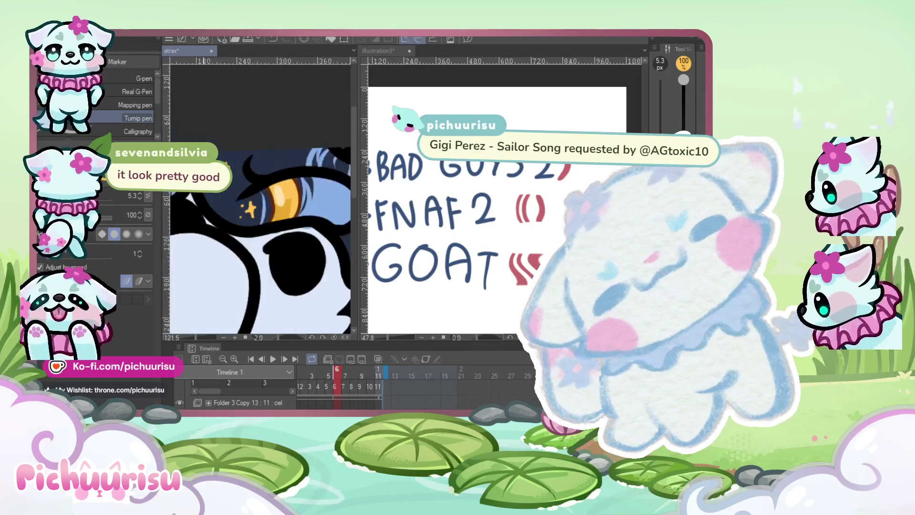
# Pan over the upper sparkles and eye, then stretch a gold dot into a star point
pyautogui.moveTo(188, 172); pyautogui.dragTo(214, 196)
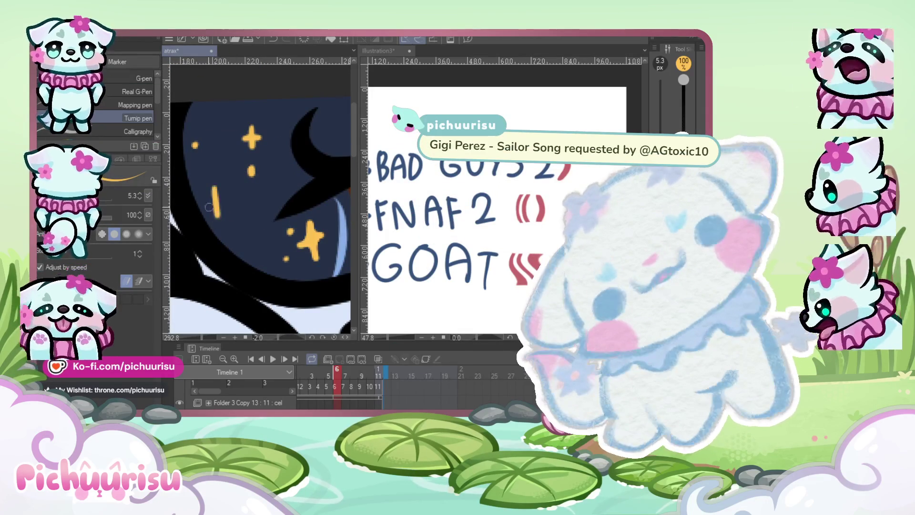
pyautogui.scroll(2, 205, 208)
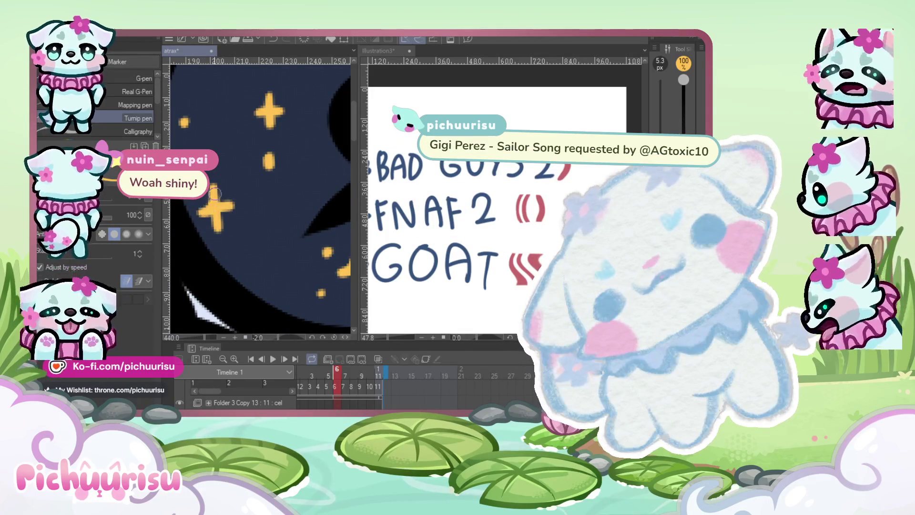
pyautogui.scroll(-1, 242, 232)
pyautogui.moveTo(241, 232); pyautogui.dragTo(224, 204)
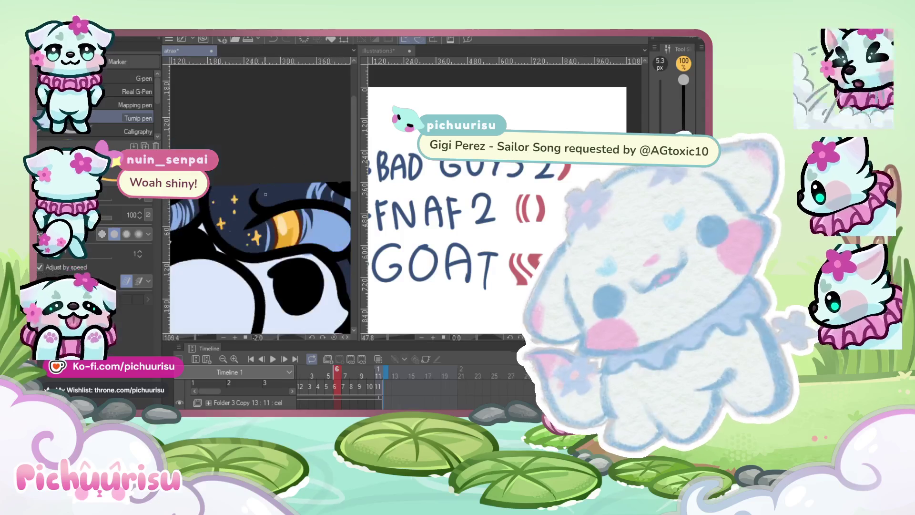
pyautogui.scroll(1, 249, 177)
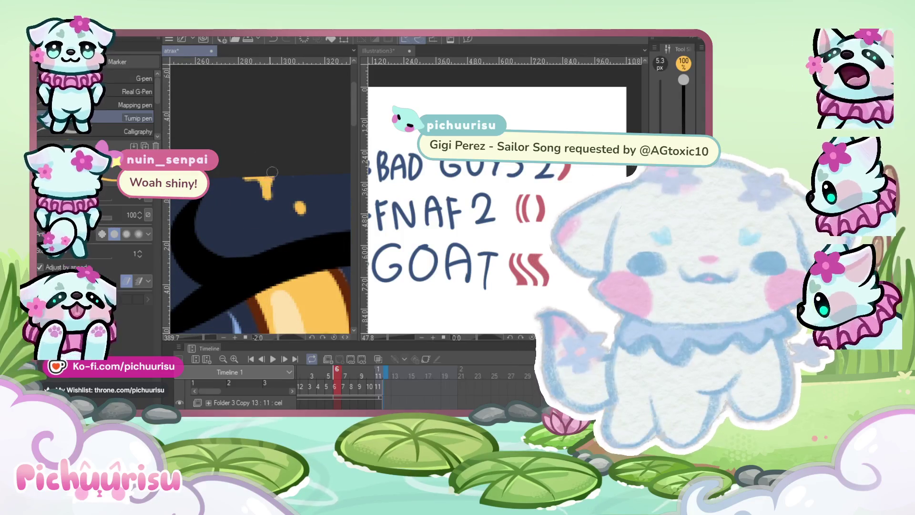
pyautogui.scroll(-5, 285, 164)
pyautogui.scroll(-1, 266, 169)
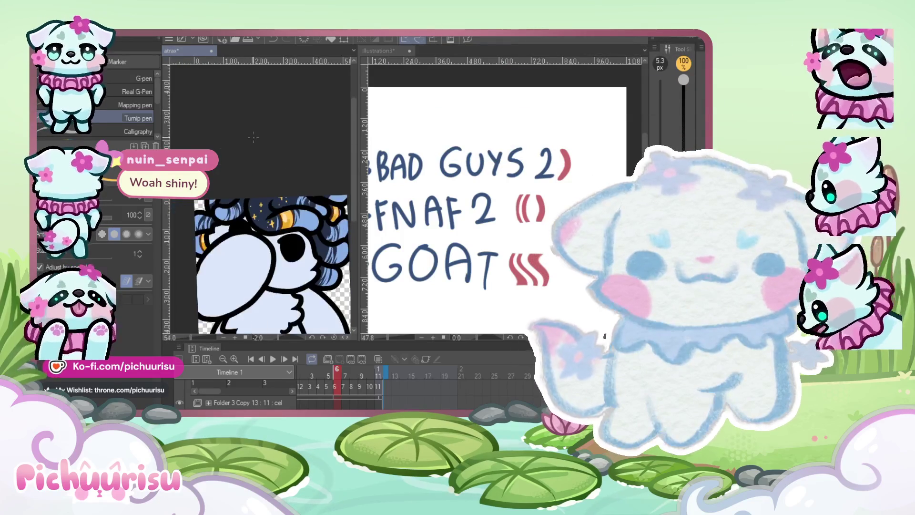
pyautogui.scroll(-2, 238, 172)
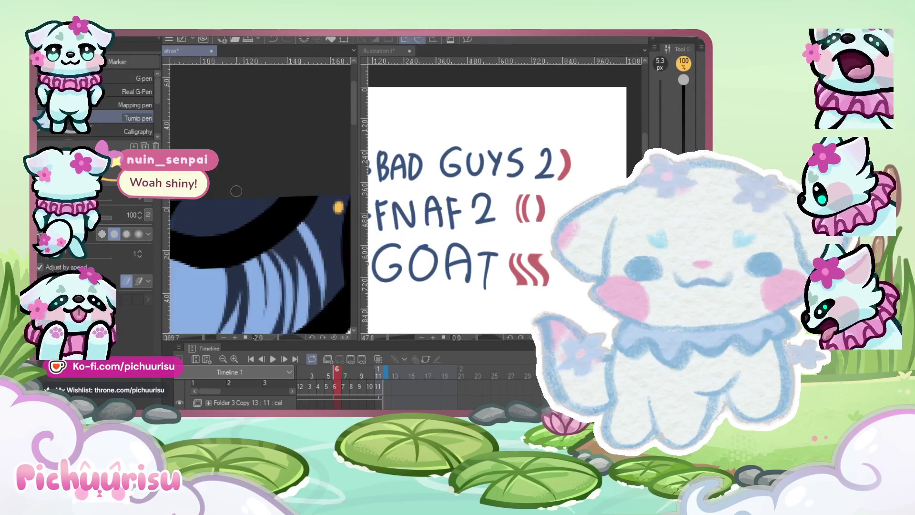
pyautogui.scroll(3, 210, 182)
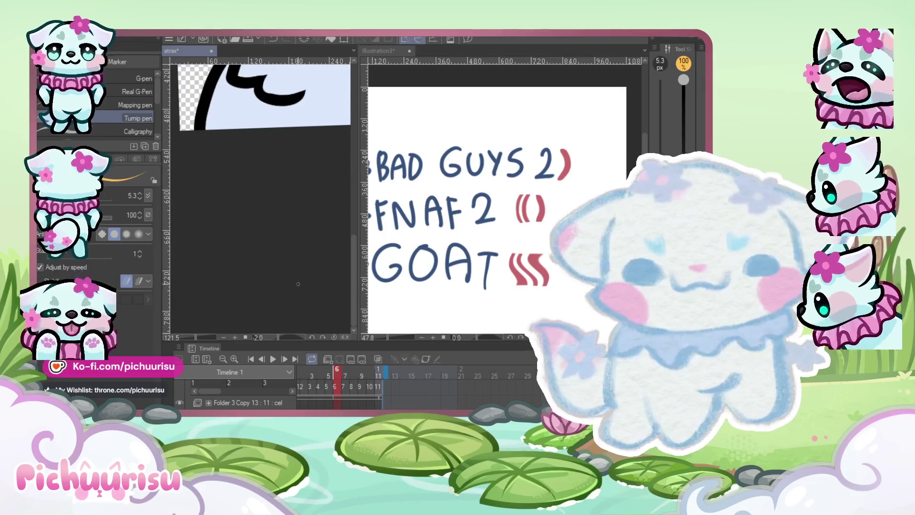
pyautogui.scroll(-2, 262, 200)
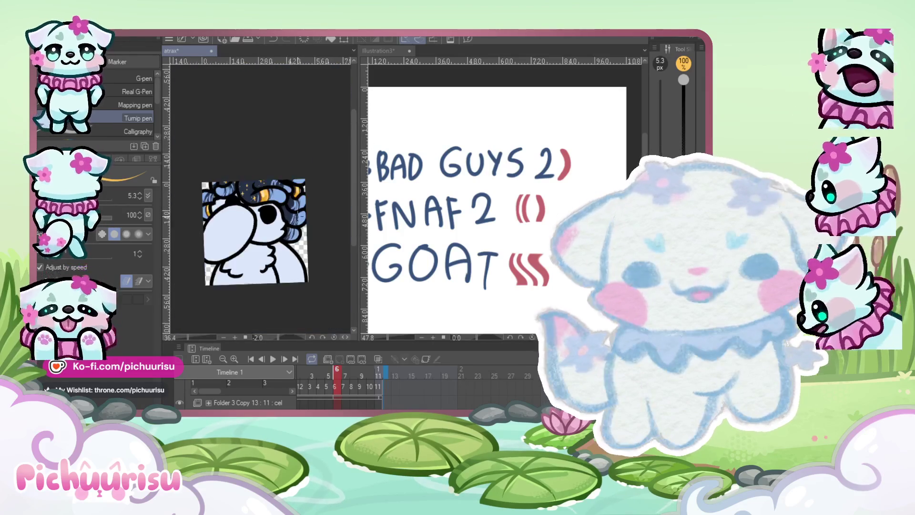
pyautogui.scroll(6, 295, 220)
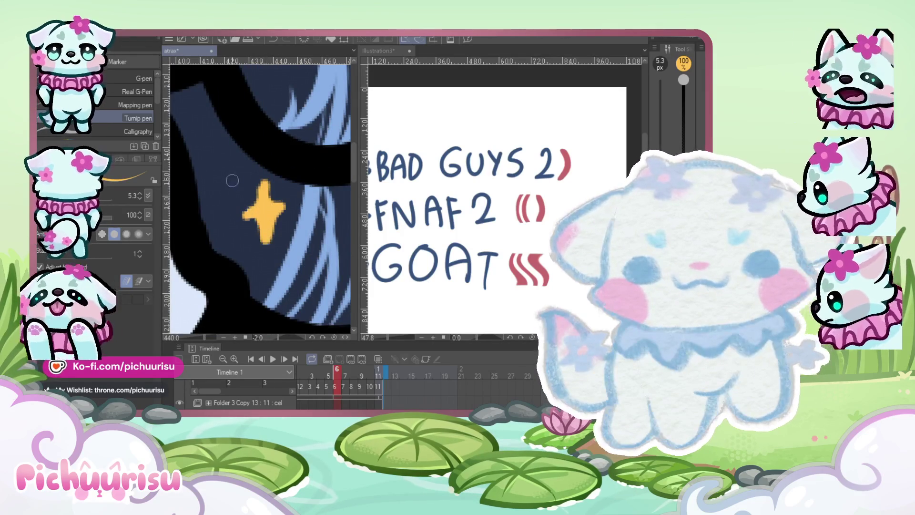
pyautogui.scroll(-3, 231, 181)
pyautogui.scroll(2, 241, 250)
pyautogui.scroll(-4, 241, 266)
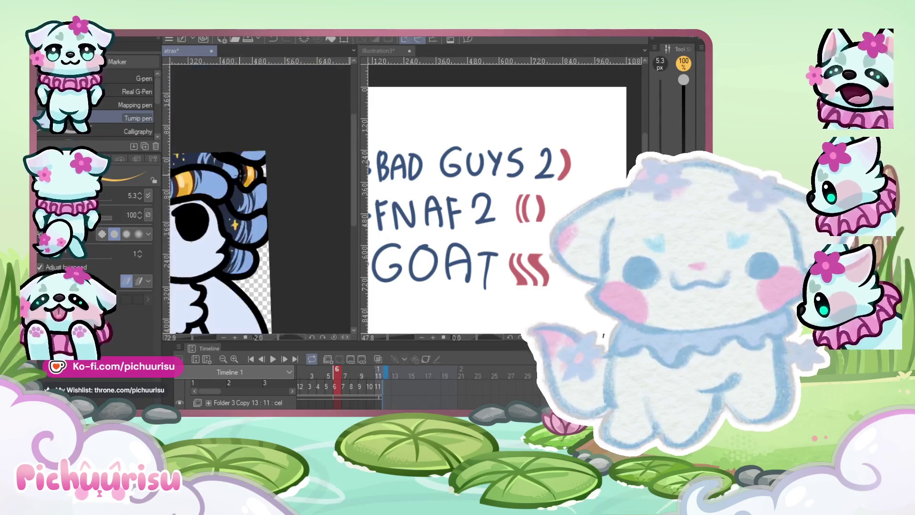
pyautogui.scroll(3, 242, 216)
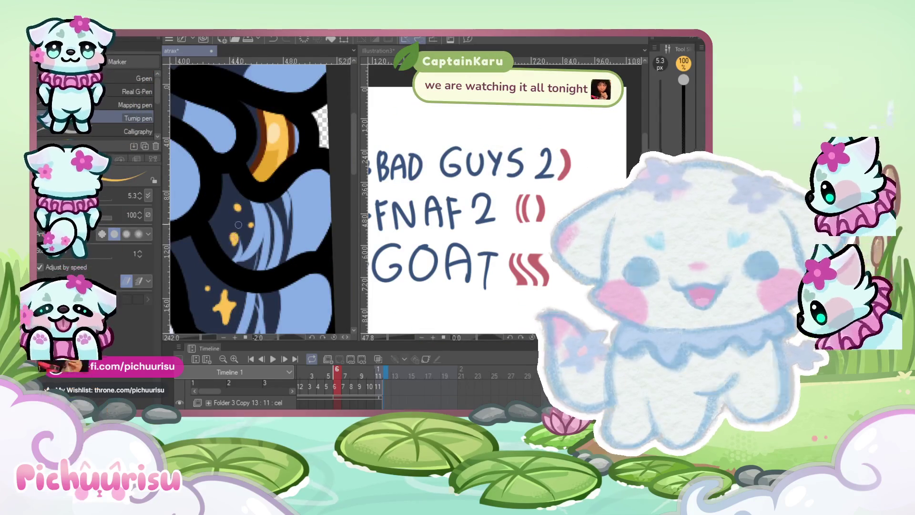
pyautogui.scroll(5, 250, 212)
pyautogui.scroll(1, 256, 195)
pyautogui.moveTo(233, 207); pyautogui.dragTo(278, 210)
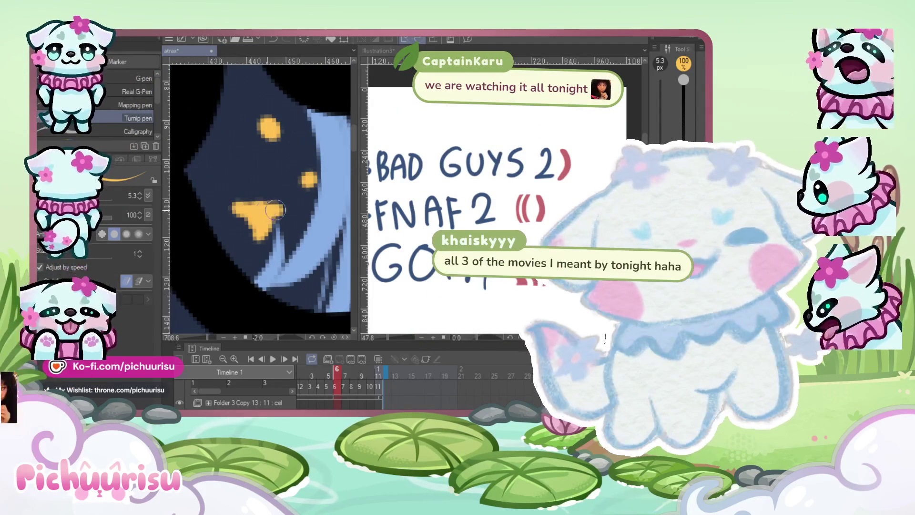
pyautogui.scroll(-7, 330, 177)
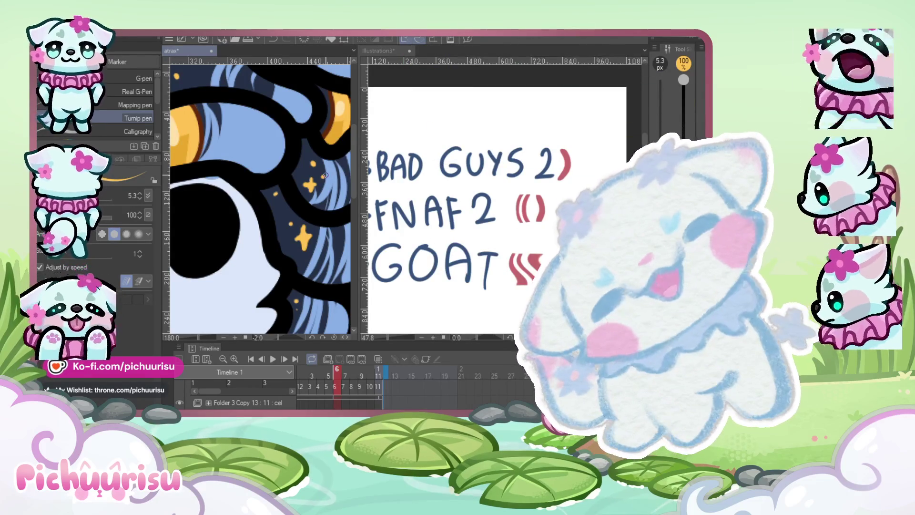
pyautogui.scroll(-3, 254, 187)
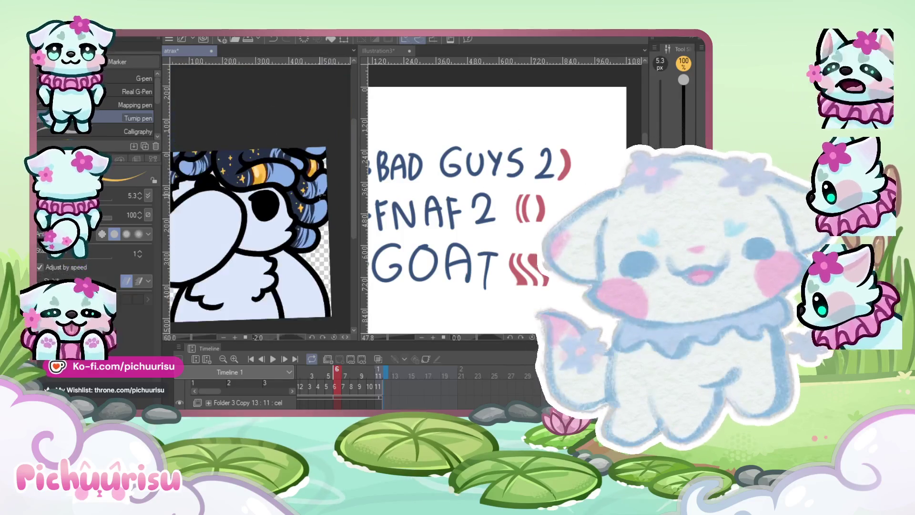
pyautogui.scroll(4, 287, 162)
pyautogui.scroll(4, 286, 162)
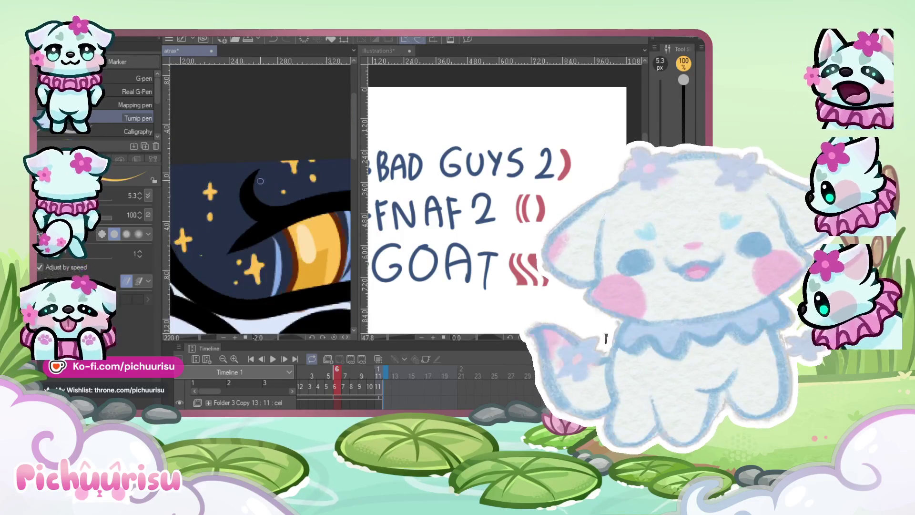
pyautogui.scroll(-5, 229, 227)
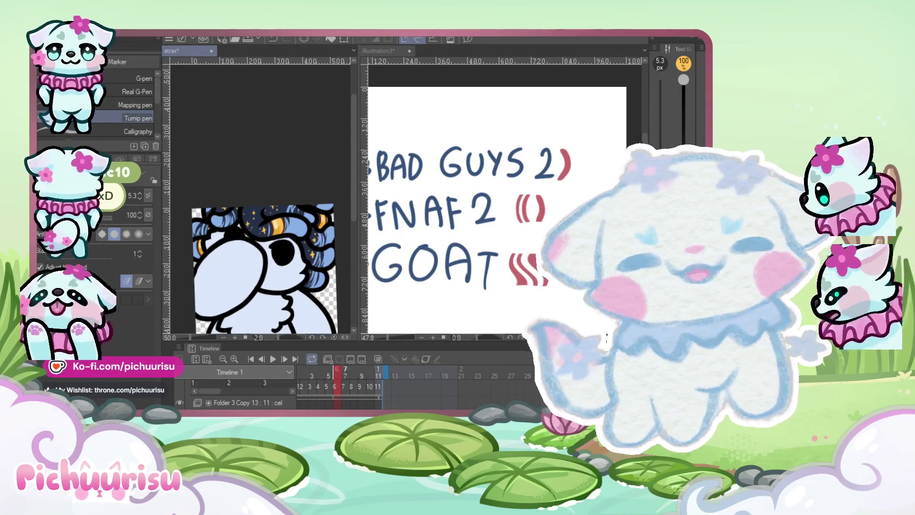
# On frame 7, zoom into the hair, sample the orange-gold star colour and return to the pen (P)
pyautogui.scroll(-1, 253, 267)
pyautogui.scroll(4, 238, 233)
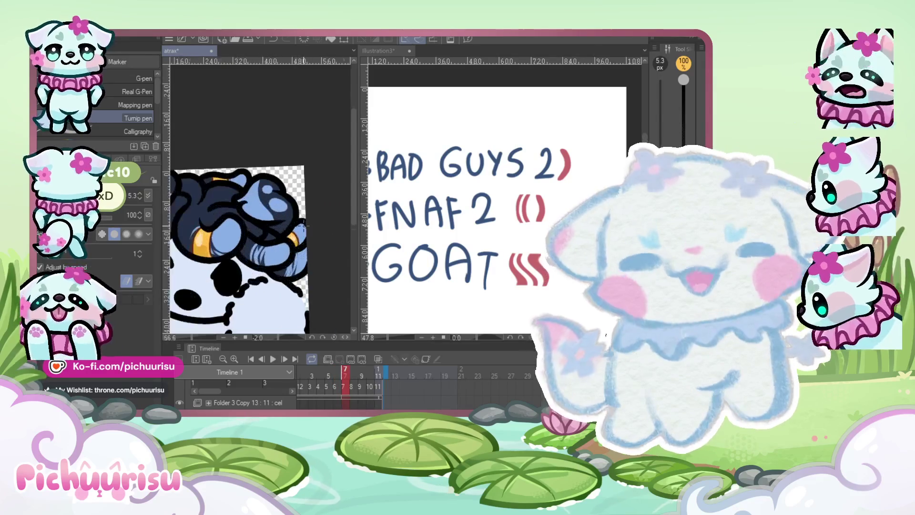
pyautogui.scroll(3, 254, 189)
pyautogui.scroll(-2, 214, 191)
pyautogui.scroll(2, 189, 185)
pyautogui.scroll(3, 189, 186)
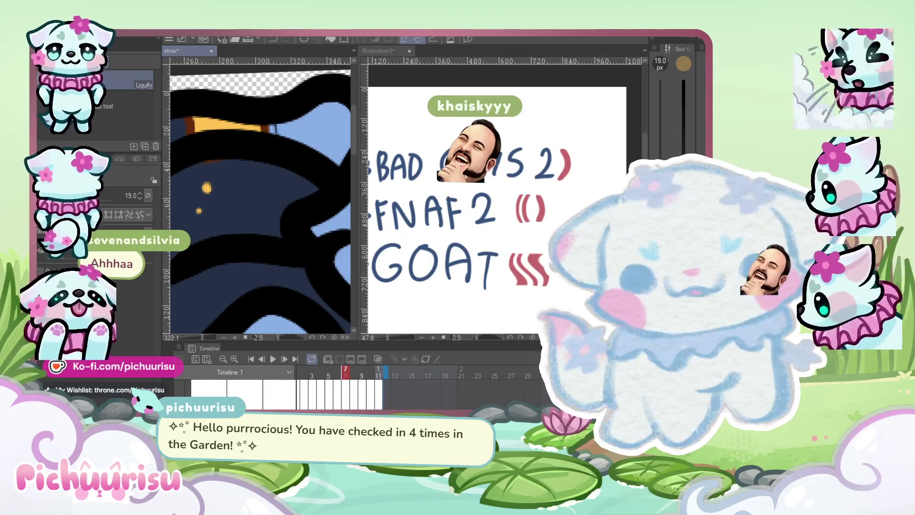
pyautogui.scroll(1, 209, 119)
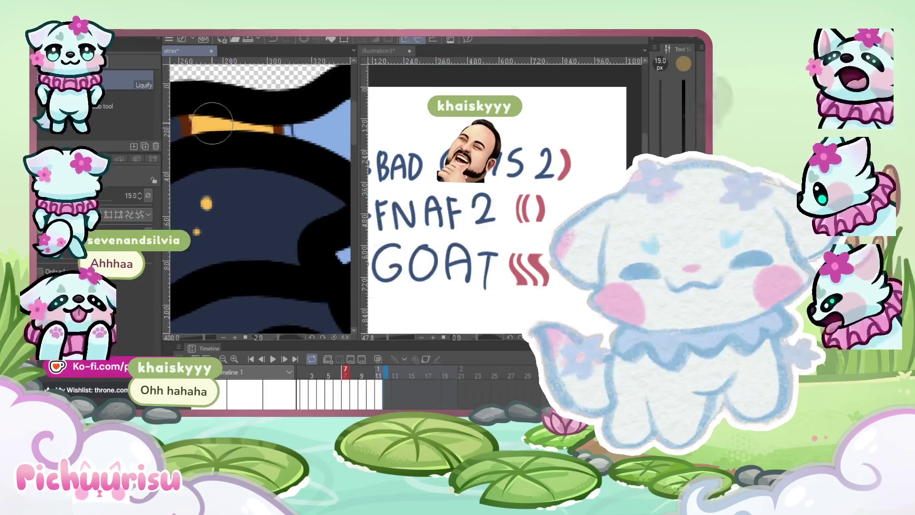
pyautogui.keyDown('alt'); pyautogui.click(210, 119); pyautogui.keyUp('alt')
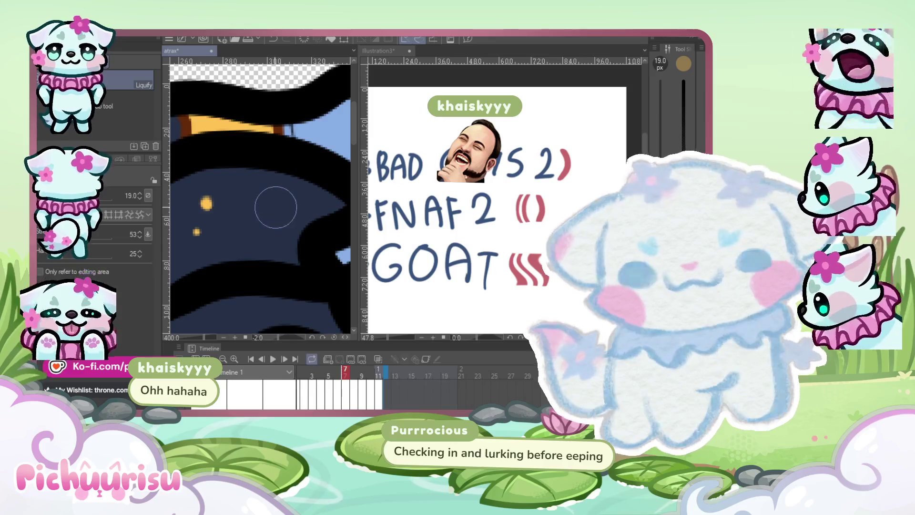
pyautogui.press('p')
pyautogui.scroll(2, 261, 218)
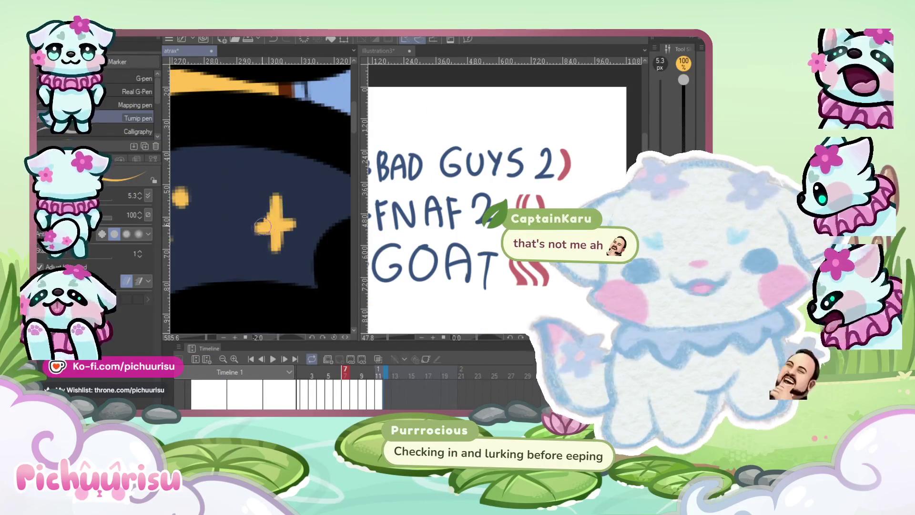
# Draw a gold four-point star in the navy hair with the 5.3 px Turnip pen
pyautogui.scroll(-3, 283, 229)
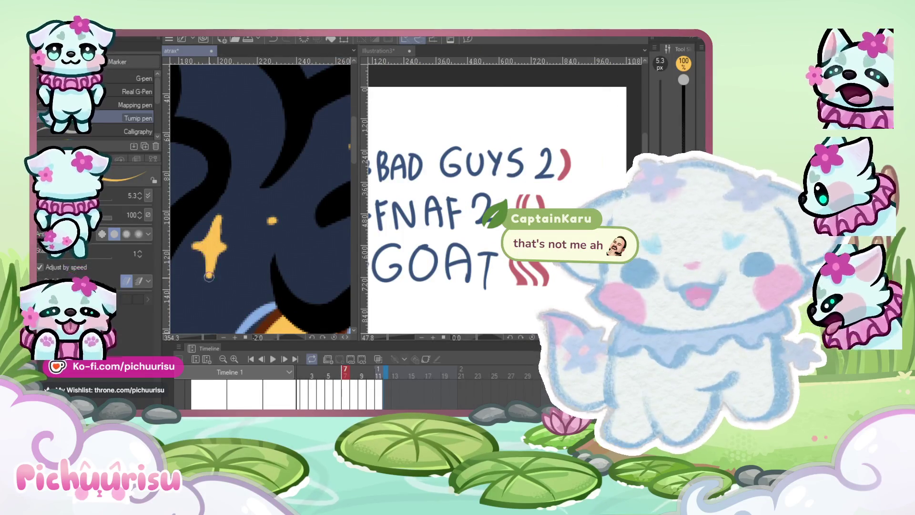
pyautogui.scroll(-3, 248, 268)
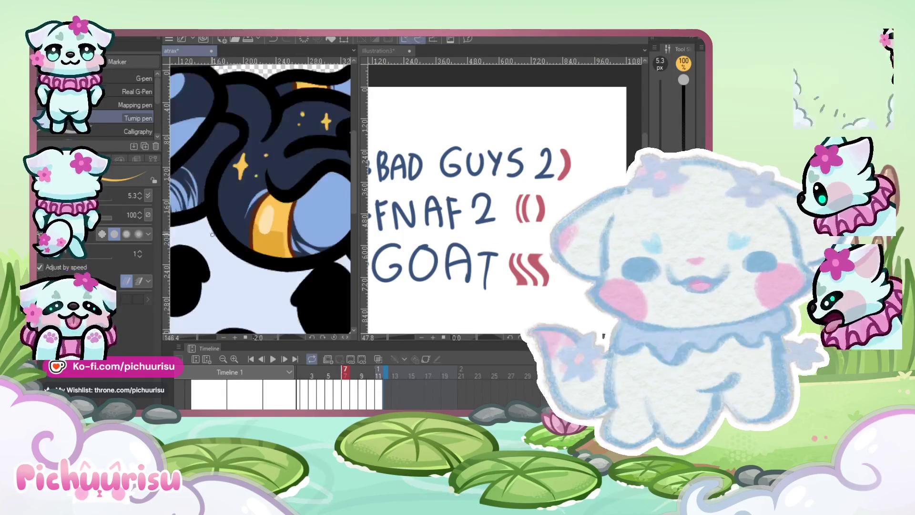
pyautogui.scroll(4, 230, 176)
pyautogui.scroll(-5, 244, 237)
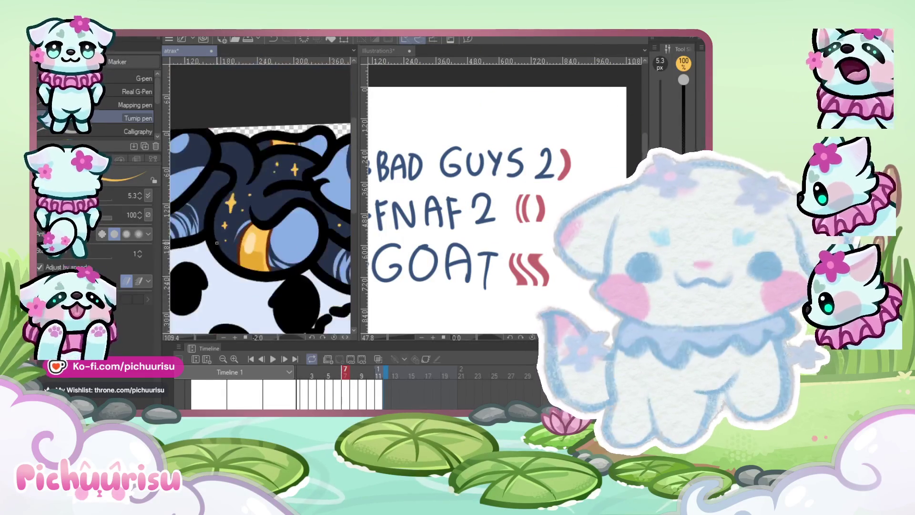
pyautogui.scroll(3, 286, 266)
pyautogui.scroll(-3, 288, 273)
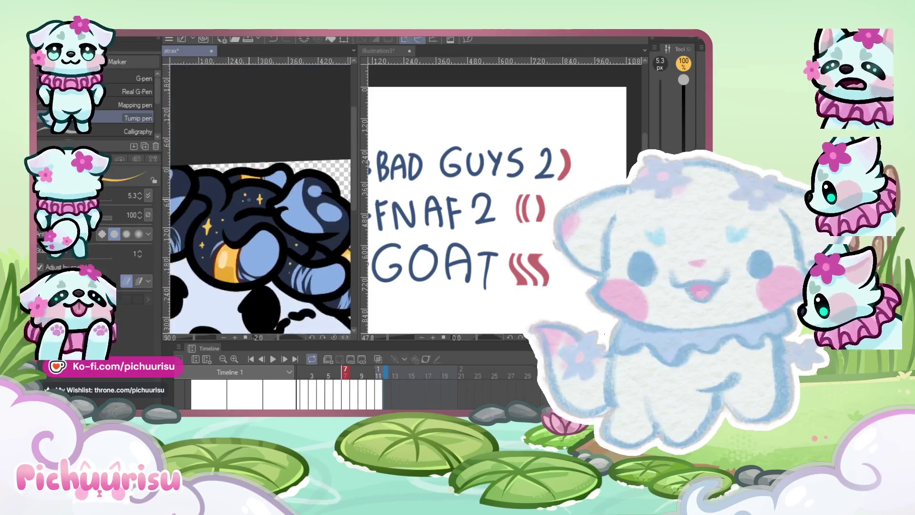
pyautogui.scroll(3, 247, 235)
pyautogui.scroll(-4, 238, 243)
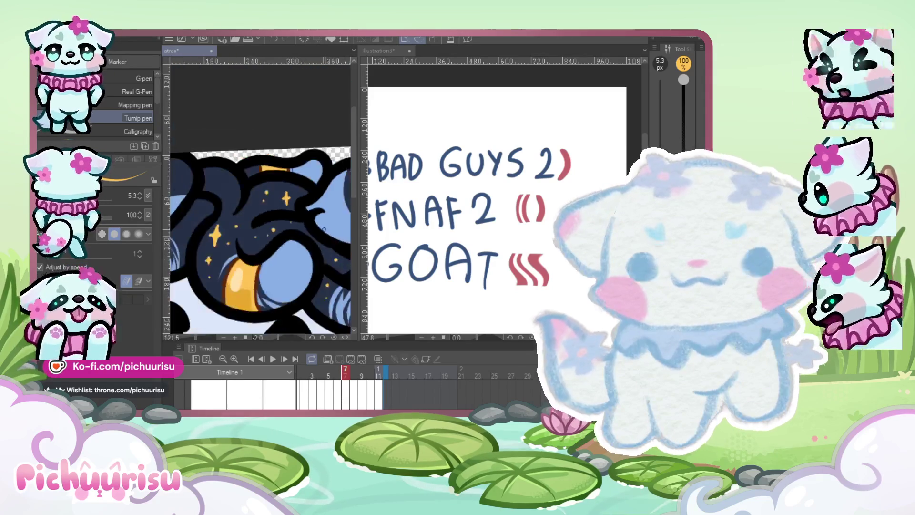
pyautogui.scroll(5, 291, 190)
pyautogui.scroll(1, 291, 191)
pyautogui.moveTo(299, 177); pyautogui.dragTo(269, 202)
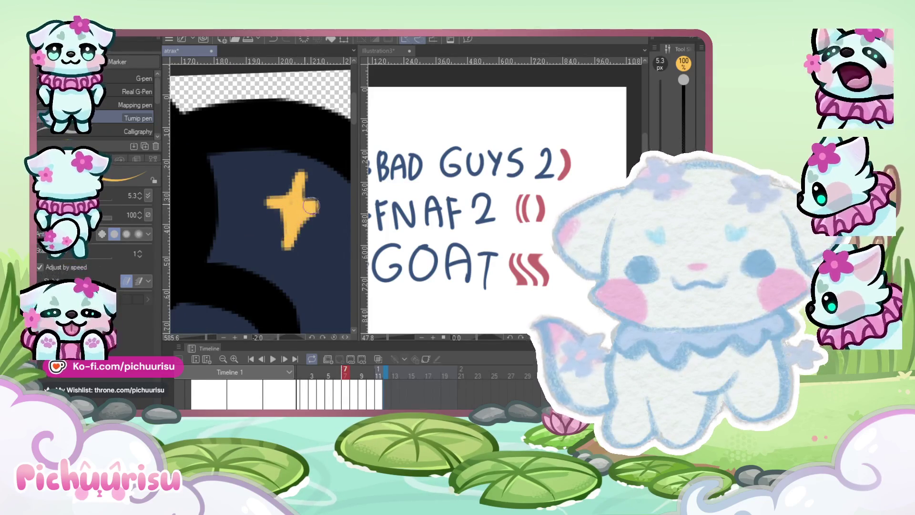
# Add a second small gold star lower in the dark hair on frame 7
pyautogui.scroll(-5, 314, 206)
pyautogui.scroll(3, 235, 242)
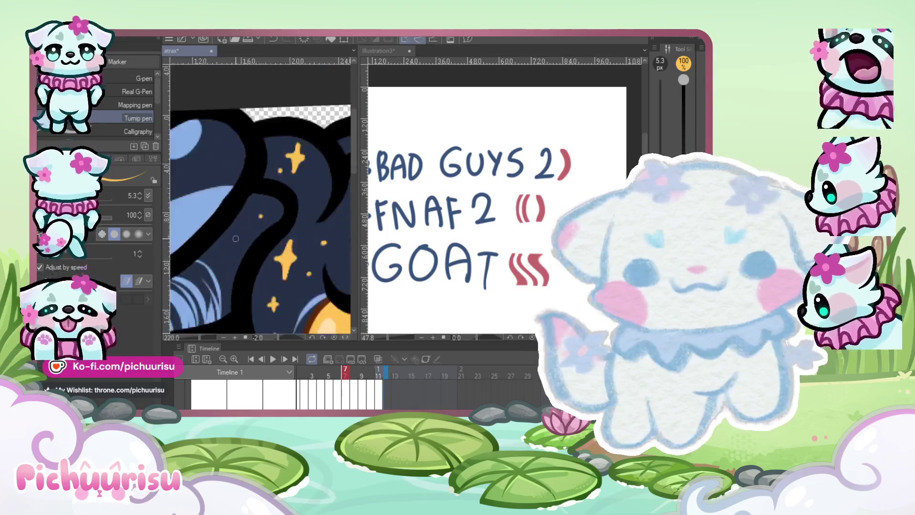
pyautogui.scroll(4, 235, 242)
pyautogui.moveTo(238, 224); pyautogui.dragTo(223, 238)
pyautogui.scroll(-6, 200, 168)
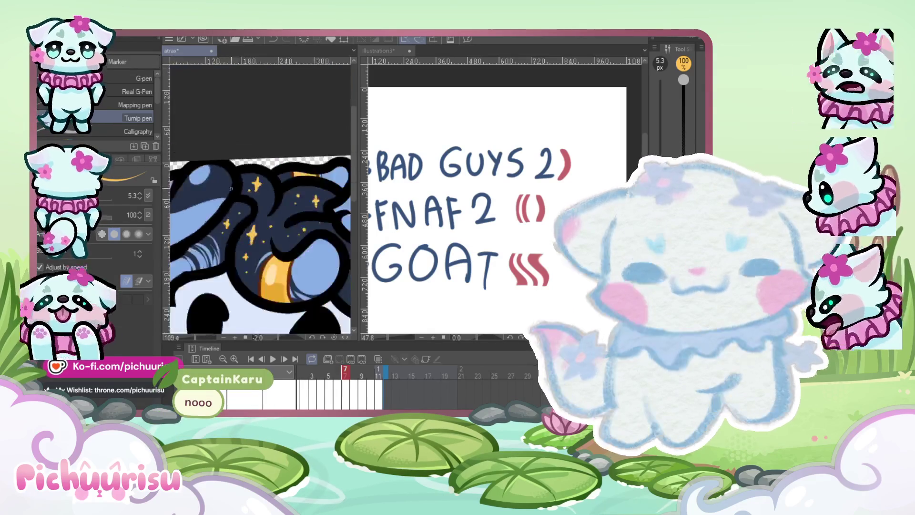
pyautogui.scroll(5, 300, 212)
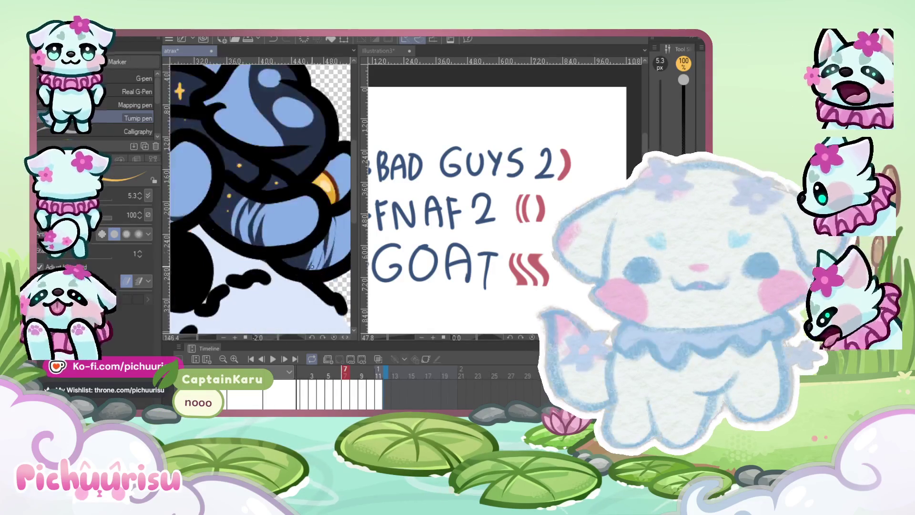
pyautogui.scroll(-2, 295, 253)
pyautogui.scroll(-3, 295, 254)
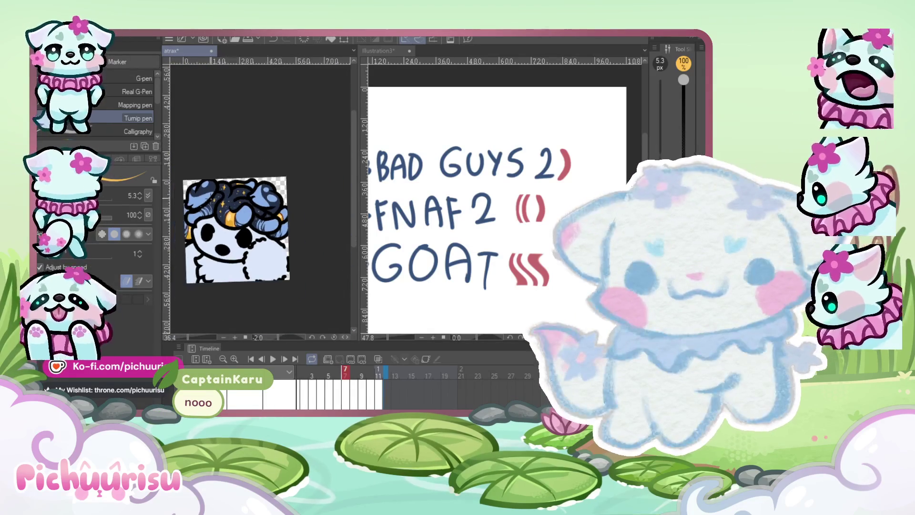
pyautogui.scroll(1, 295, 253)
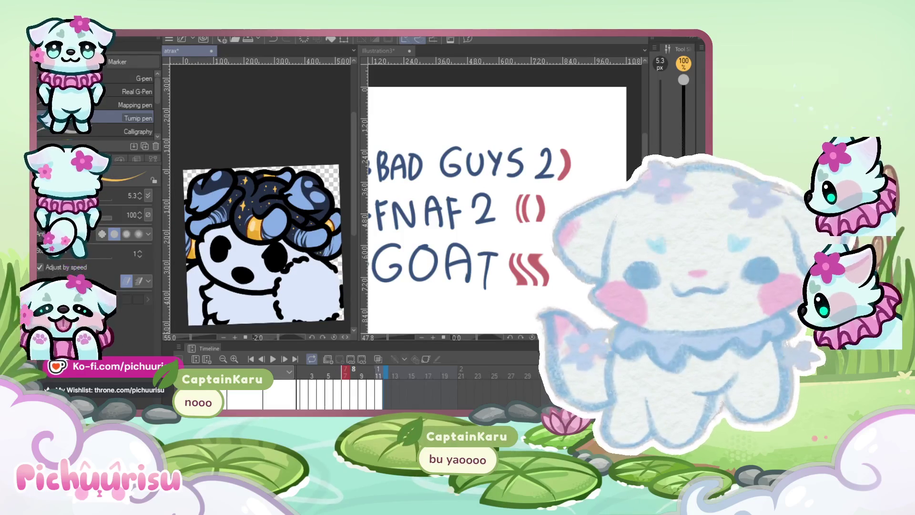
pyautogui.scroll(1, 252, 213)
pyautogui.scroll(-2, 252, 213)
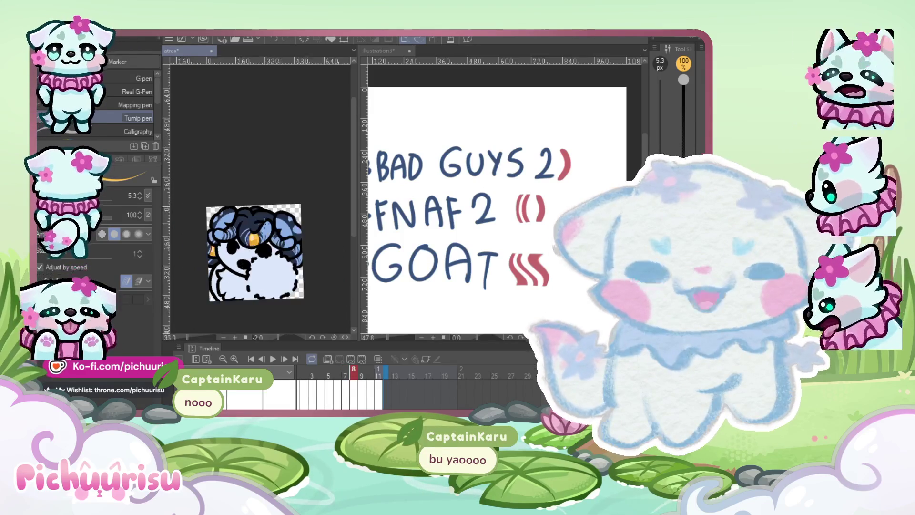
pyautogui.scroll(2, 252, 213)
pyautogui.scroll(8, 252, 213)
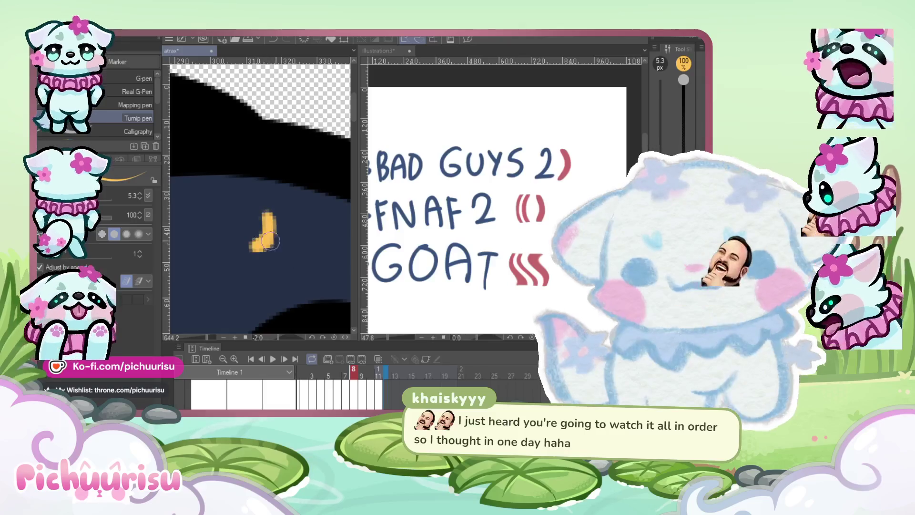
pyautogui.scroll(-3, 259, 242)
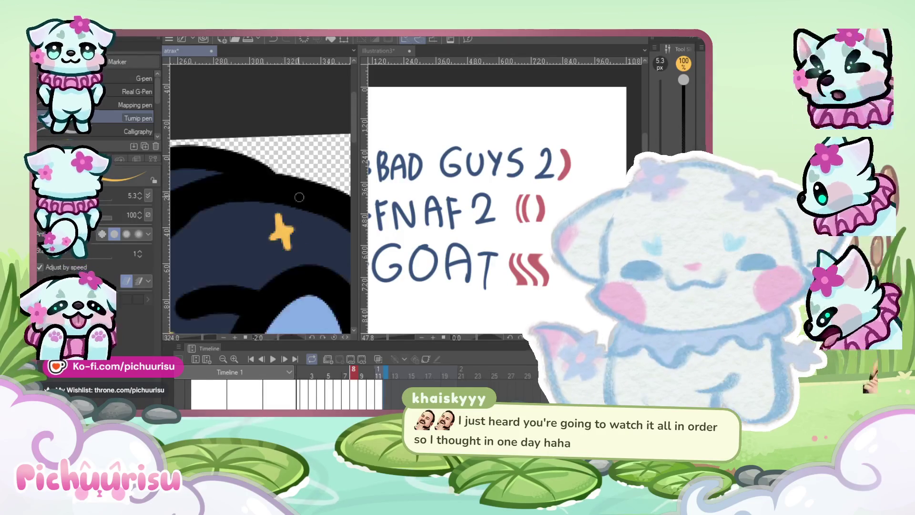
pyautogui.scroll(5, 191, 259)
pyautogui.scroll(2, 210, 247)
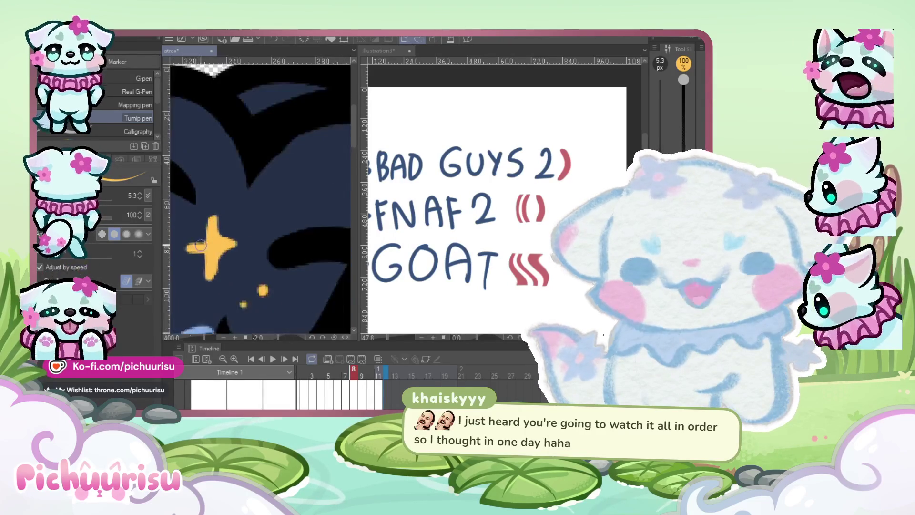
pyautogui.moveTo(242, 248); pyautogui.dragTo(216, 301)
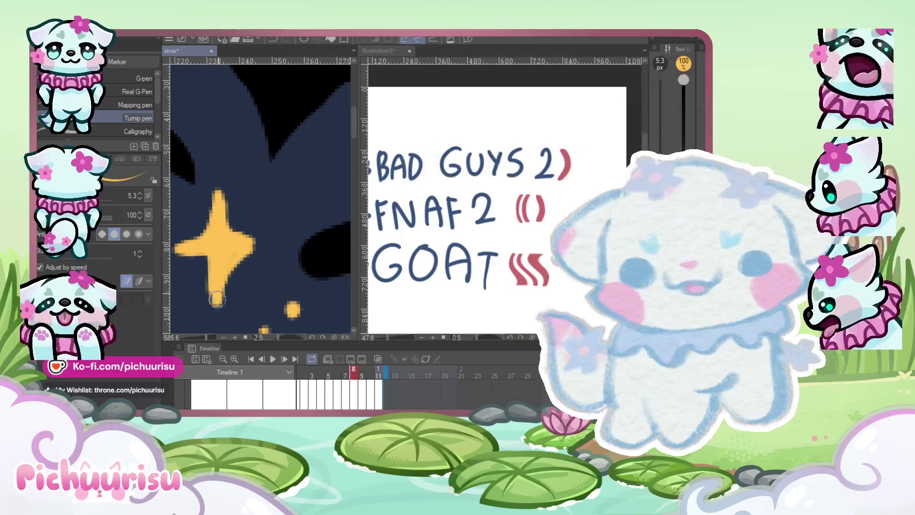
pyautogui.keyDown('alt'); pyautogui.click(260, 264); pyautogui.keyUp('alt')
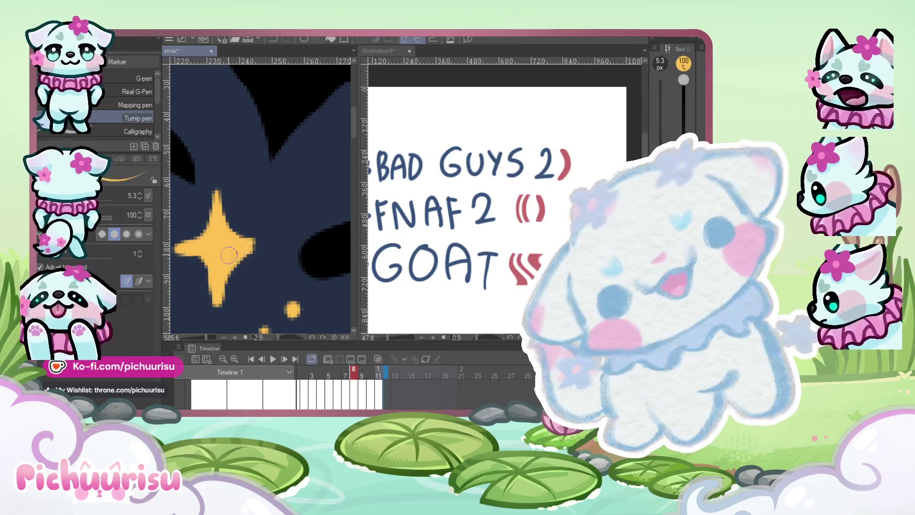
pyautogui.scroll(-5, 227, 201)
pyautogui.scroll(5, 224, 196)
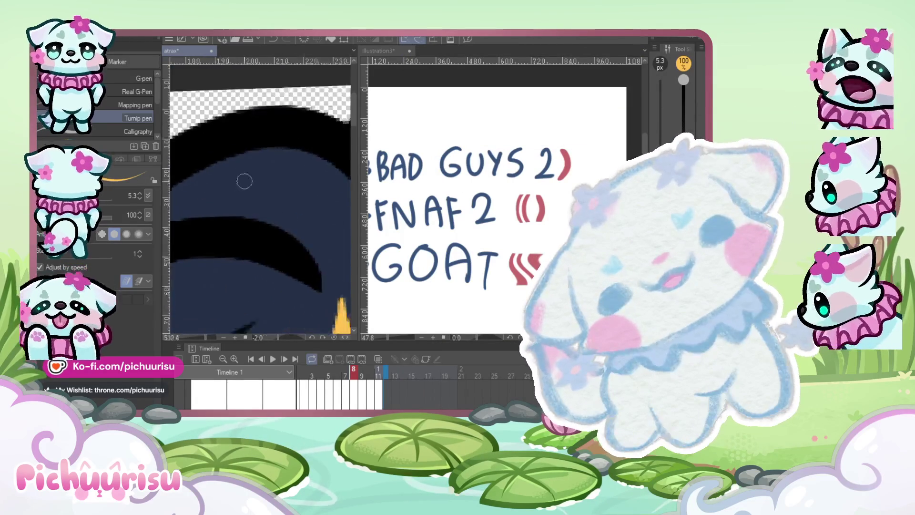
pyautogui.scroll(-5, 309, 169)
pyautogui.scroll(2, 267, 167)
pyautogui.scroll(-5, 205, 166)
pyautogui.scroll(5, 229, 183)
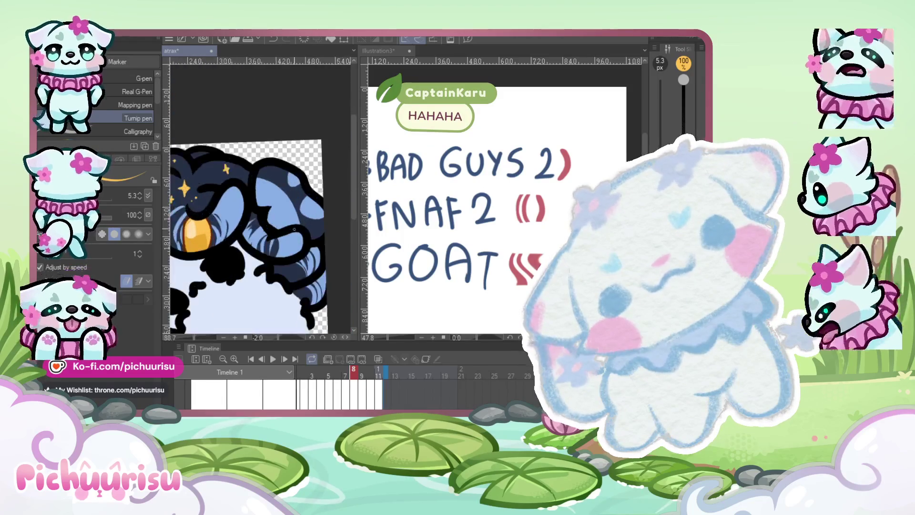
pyautogui.click(264, 290)
pyautogui.scroll(-4, 264, 290)
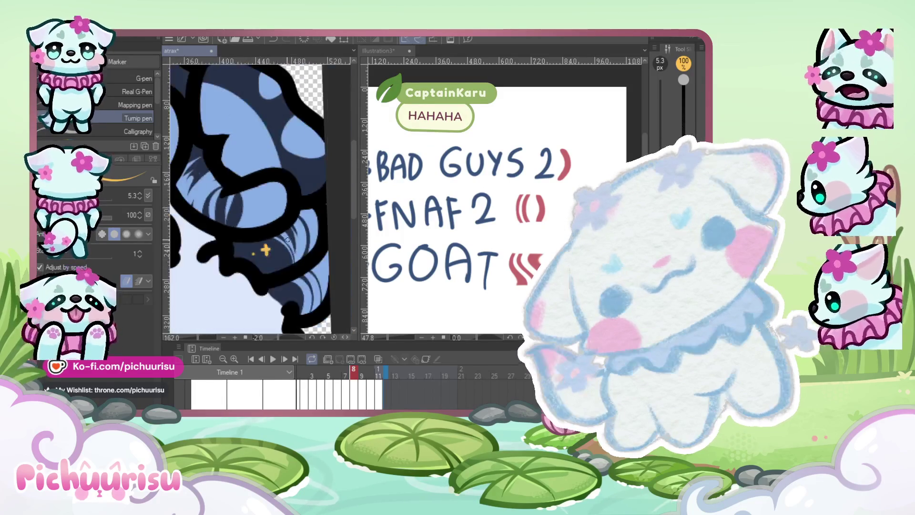
pyautogui.scroll(3, 281, 260)
pyautogui.scroll(-5, 303, 315)
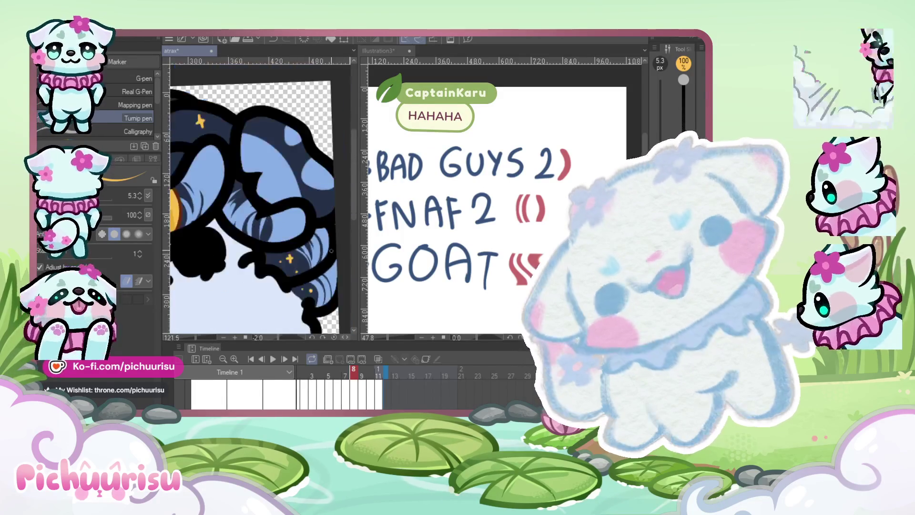
pyautogui.scroll(6, 205, 250)
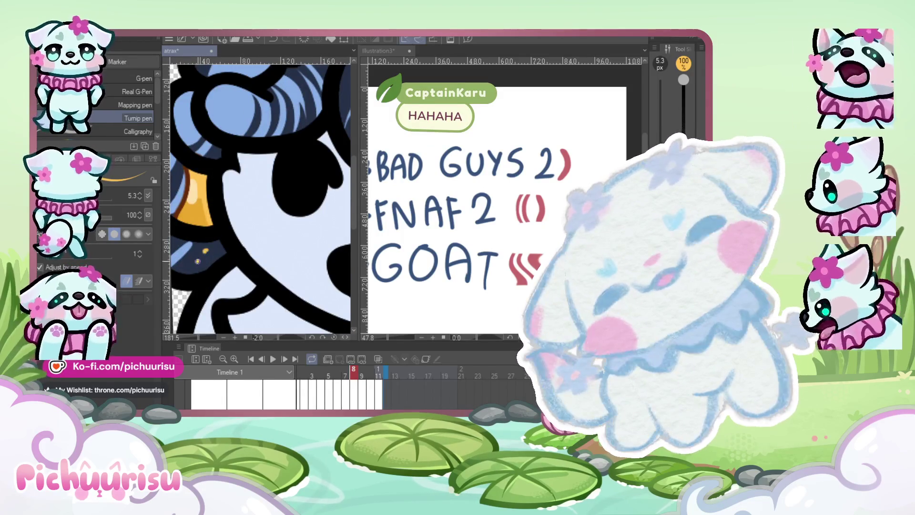
pyautogui.scroll(2, 196, 261)
pyautogui.moveTo(200, 252); pyautogui.dragTo(210, 260)
pyautogui.scroll(-2, 189, 253)
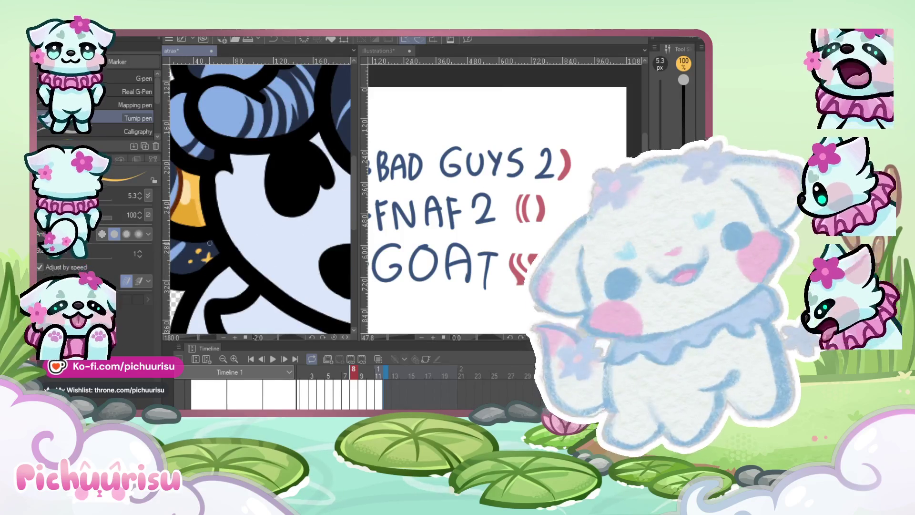
pyautogui.scroll(2, 198, 237)
pyautogui.scroll(-4, 198, 237)
pyautogui.scroll(-1, 297, 225)
pyautogui.scroll(5, 298, 225)
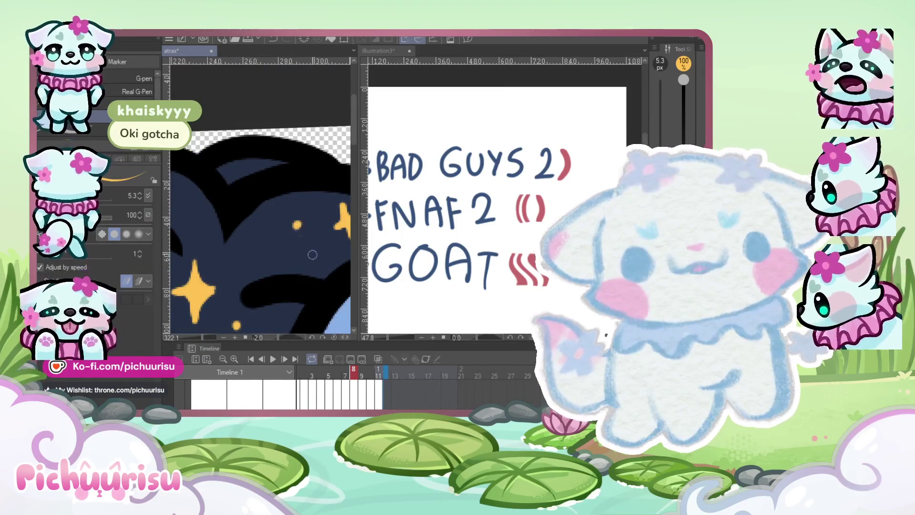
pyautogui.scroll(-2, 312, 254)
pyautogui.scroll(1, 285, 237)
pyautogui.click(286, 237)
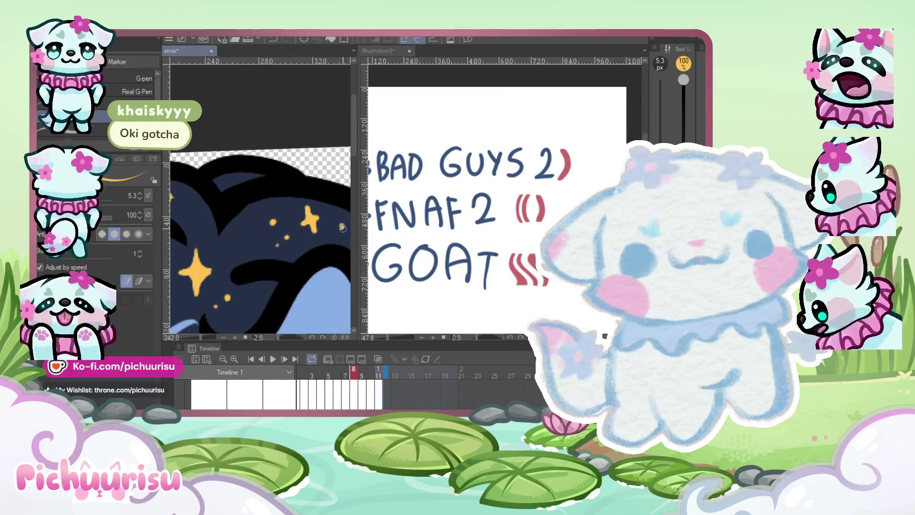
pyautogui.scroll(-2, 341, 227)
pyautogui.scroll(1, 225, 243)
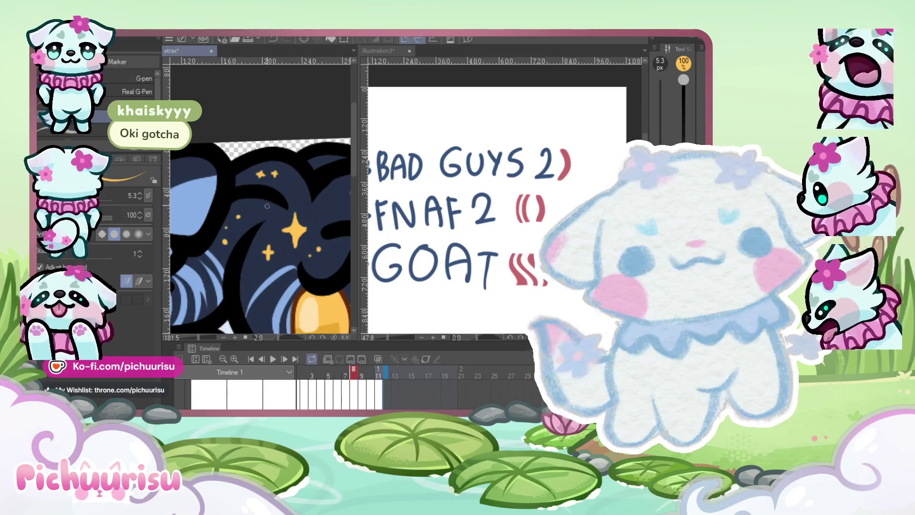
pyautogui.scroll(-2, 253, 275)
pyautogui.scroll(1, 260, 213)
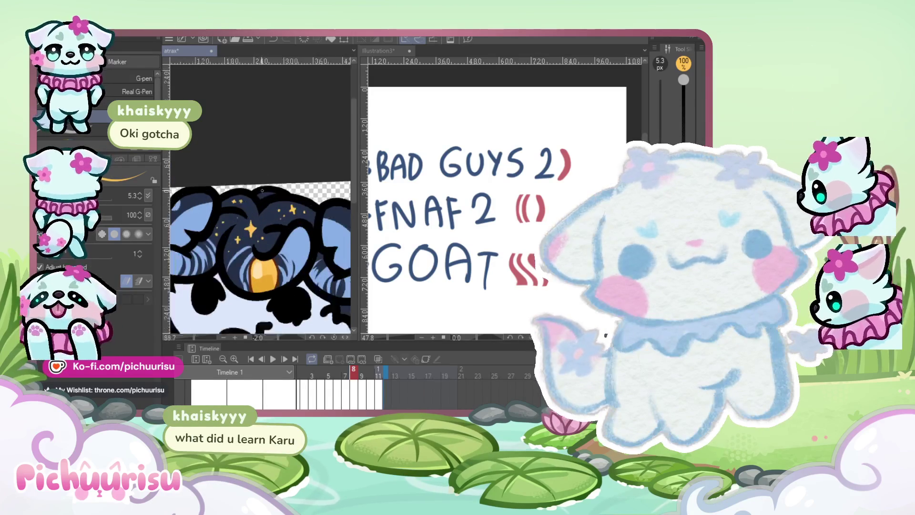
pyautogui.scroll(2, 260, 213)
pyautogui.scroll(-3, 244, 258)
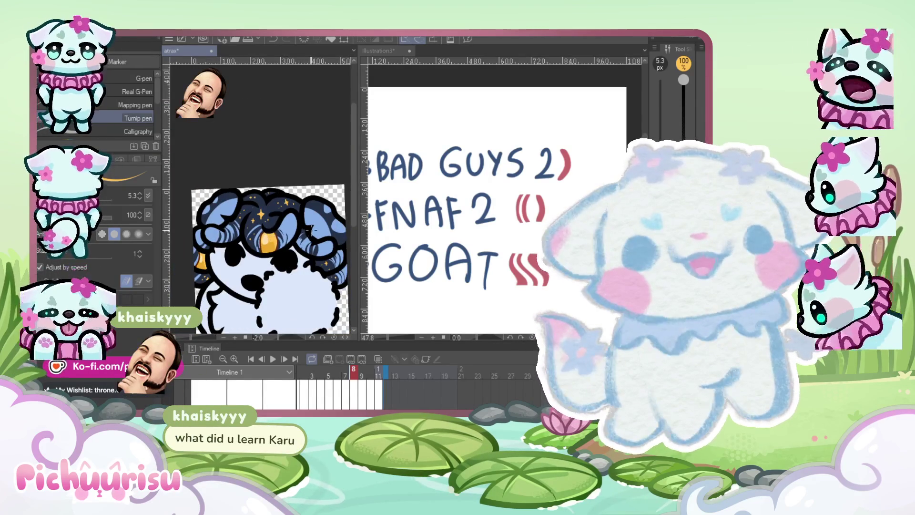
pyautogui.scroll(4, 308, 229)
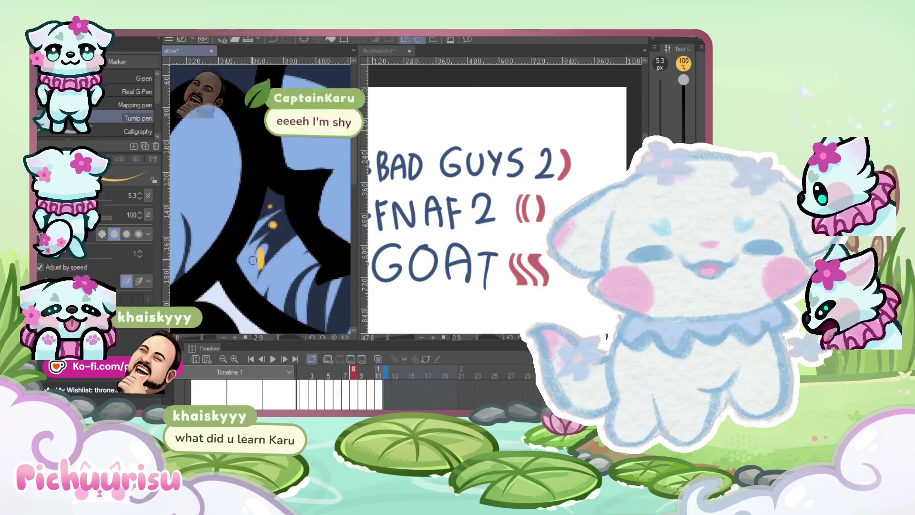
pyautogui.scroll(-5, 258, 265)
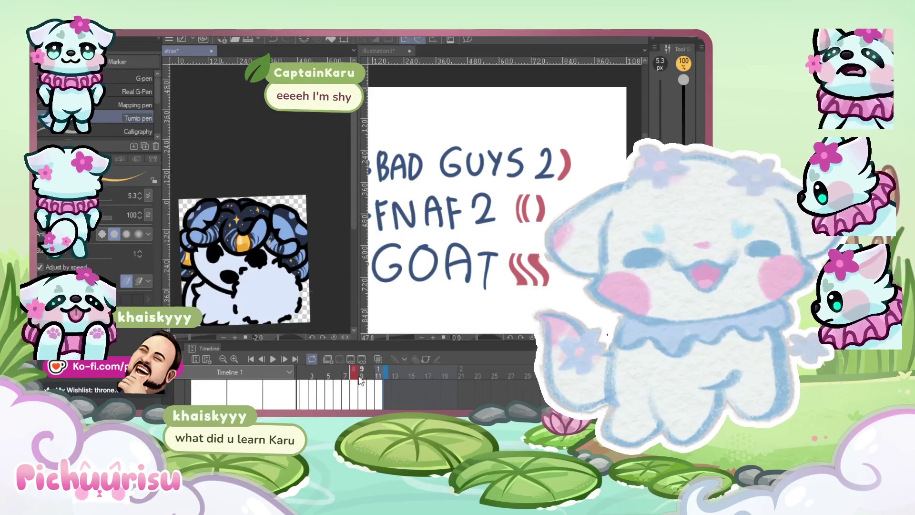
pyautogui.scroll(5, 201, 217)
# Paint a small gold star, a short stroke, two gold dots and a crescent stroke into the dark hair
pyautogui.moveTo(201, 217)
pyautogui.mouseDown()
pyautogui.moveTo(198, 234)
pyautogui.moveTo(202, 221)
pyautogui.mouseUp()
pyautogui.scroll(2, 200, 218)
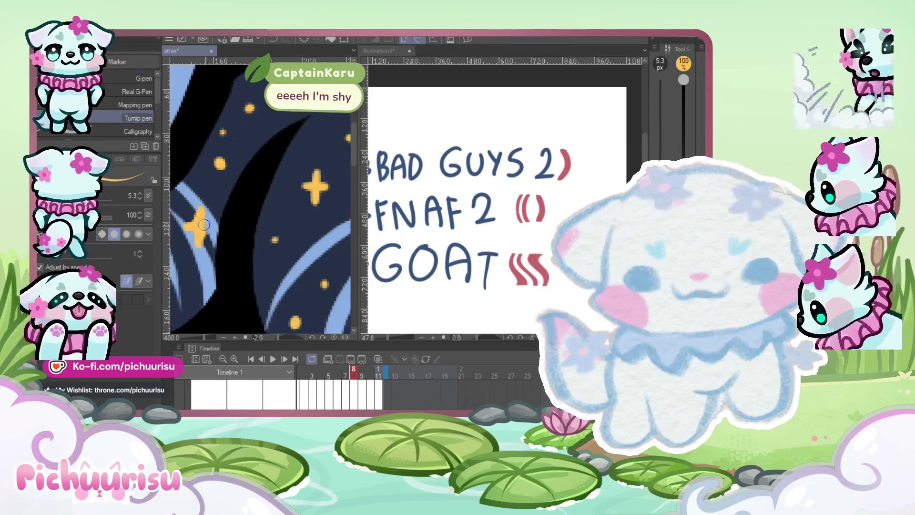
pyautogui.scroll(-5, 201, 218)
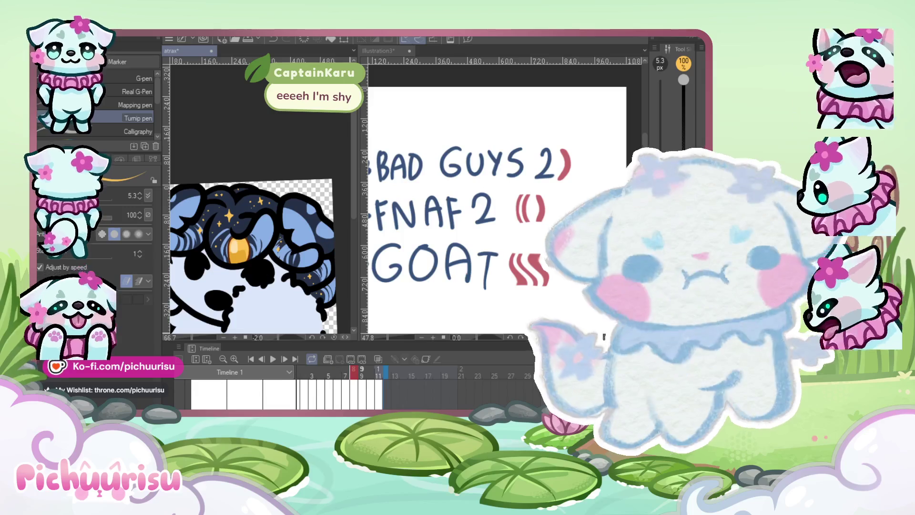
pyautogui.scroll(6, 219, 238)
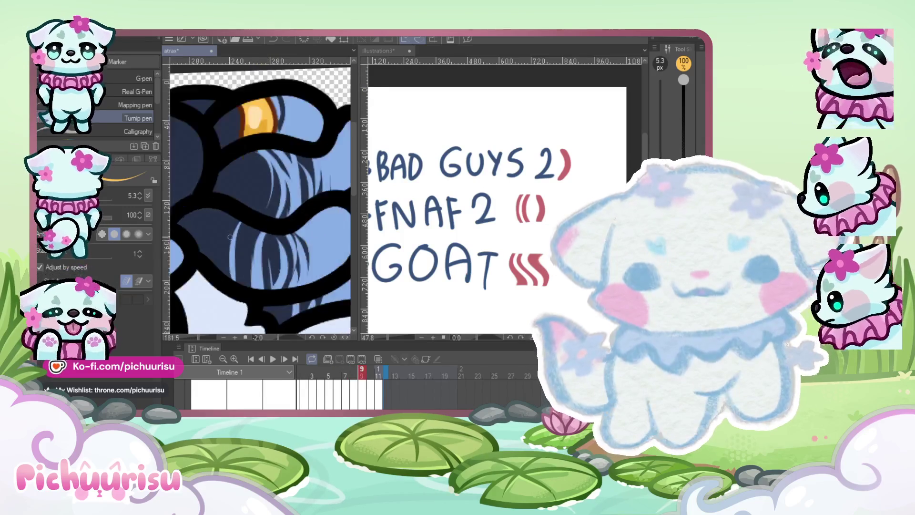
pyautogui.moveTo(226, 225); pyautogui.dragTo(219, 246)
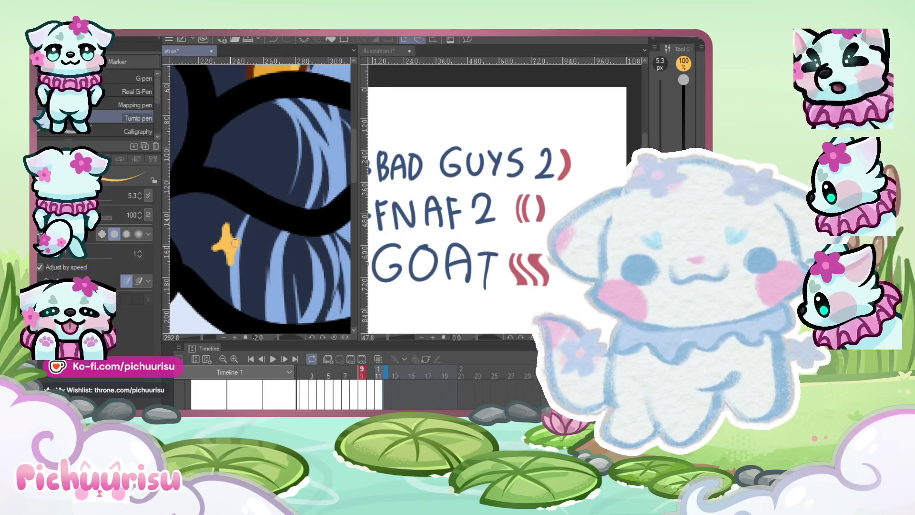
pyautogui.scroll(-5, 261, 266)
pyautogui.scroll(6, 263, 224)
pyautogui.click(263, 222)
pyautogui.click(279, 256)
pyautogui.moveTo(235, 233)
pyautogui.mouseDown()
pyautogui.moveTo(231, 260)
pyautogui.moveTo(258, 248)
pyautogui.mouseUp()
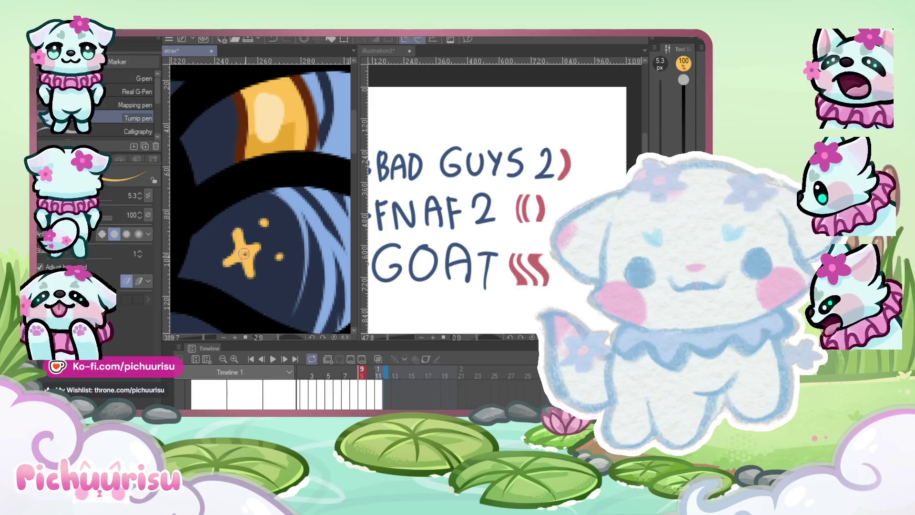
# Add two gold dots beside the star and a gold four-point star higher in the hair
pyautogui.scroll(-4, 248, 261)
pyautogui.scroll(4, 320, 275)
pyautogui.click(330, 270)
pyautogui.click(319, 275)
pyautogui.scroll(-3, 320, 275)
pyautogui.scroll(5, 285, 178)
pyautogui.moveTo(287, 165)
pyautogui.mouseDown()
pyautogui.moveTo(288, 217)
pyautogui.moveTo(290, 175)
pyautogui.mouseUp()
# Draw a larger gold four-point star on the dark hair, lengthening its upper arm and cleaning its edge
pyautogui.scroll(-7, 267, 252)
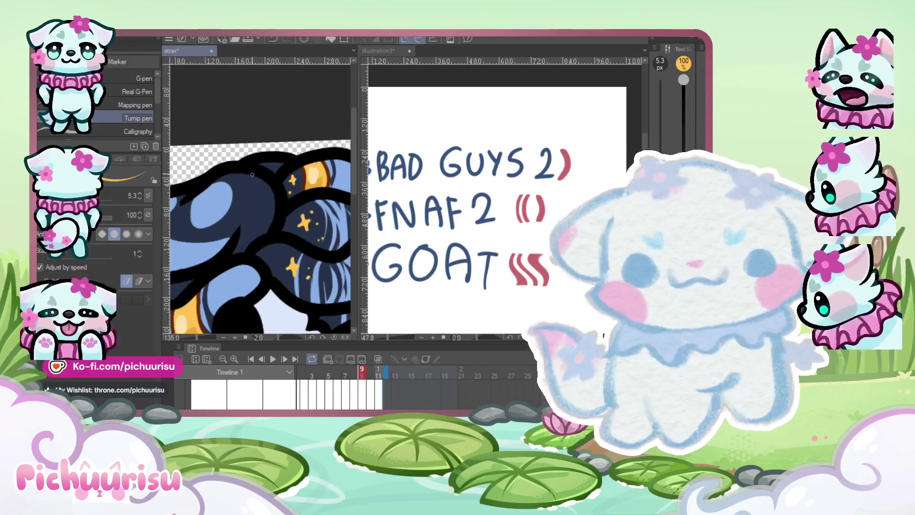
pyautogui.scroll(6, 250, 193)
pyautogui.moveTo(210, 228); pyautogui.dragTo(220, 286)
pyautogui.moveTo(218, 247)
pyautogui.mouseDown()
pyautogui.moveTo(219, 217)
pyautogui.moveTo(227, 240)
pyautogui.moveTo(218, 205)
pyautogui.mouseUp()
pyautogui.moveTo(210, 245)
pyautogui.mouseDown()
pyautogui.moveTo(235, 247)
pyautogui.moveTo(228, 282)
pyautogui.mouseUp()
pyautogui.keyDown('alt'); pyautogui.click(200, 254); pyautogui.keyUp('alt')
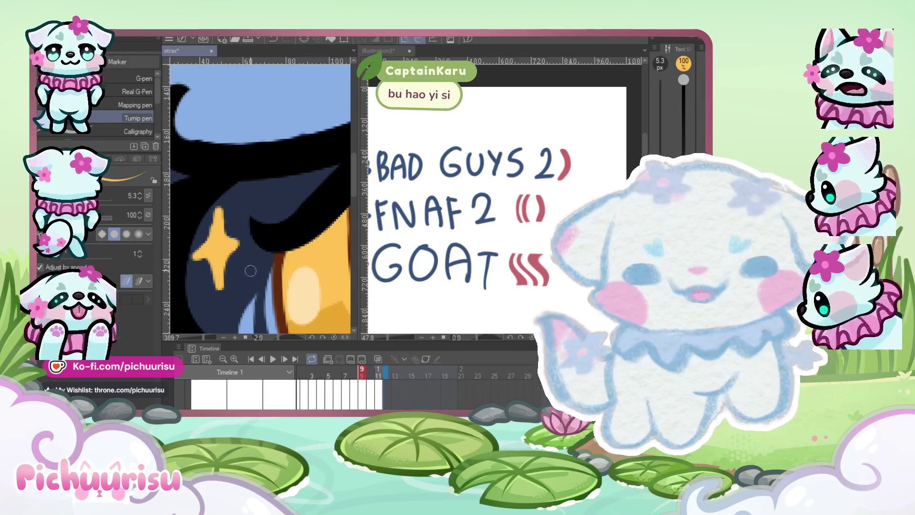
pyautogui.scroll(-10, 221, 182)
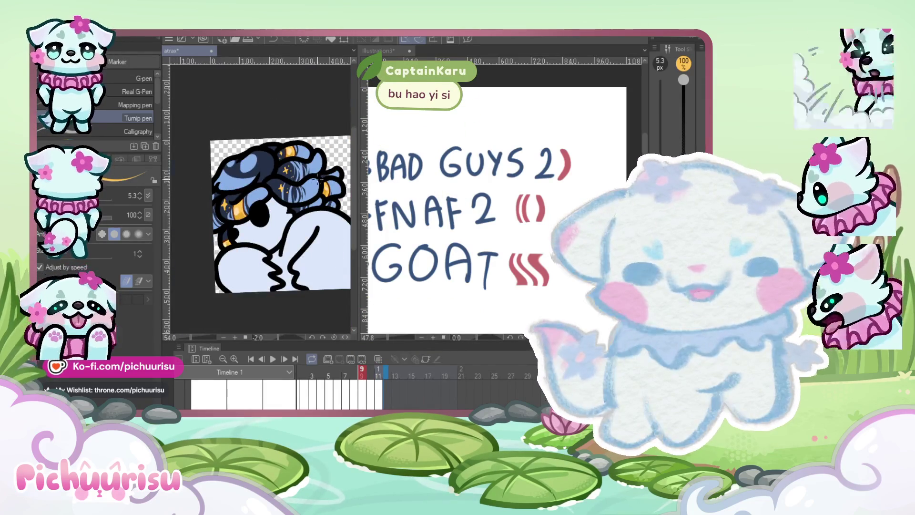
pyautogui.scroll(8, 266, 257)
pyautogui.scroll(-5, 274, 306)
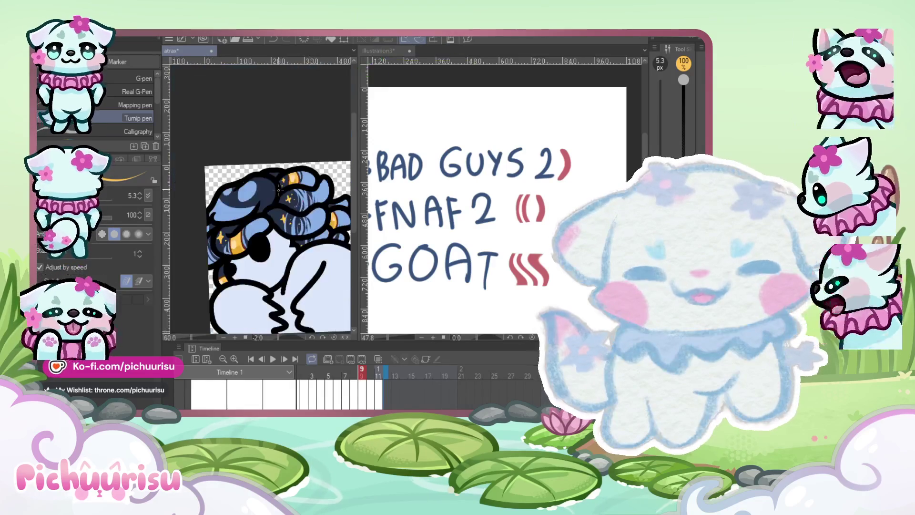
pyautogui.scroll(3, 205, 226)
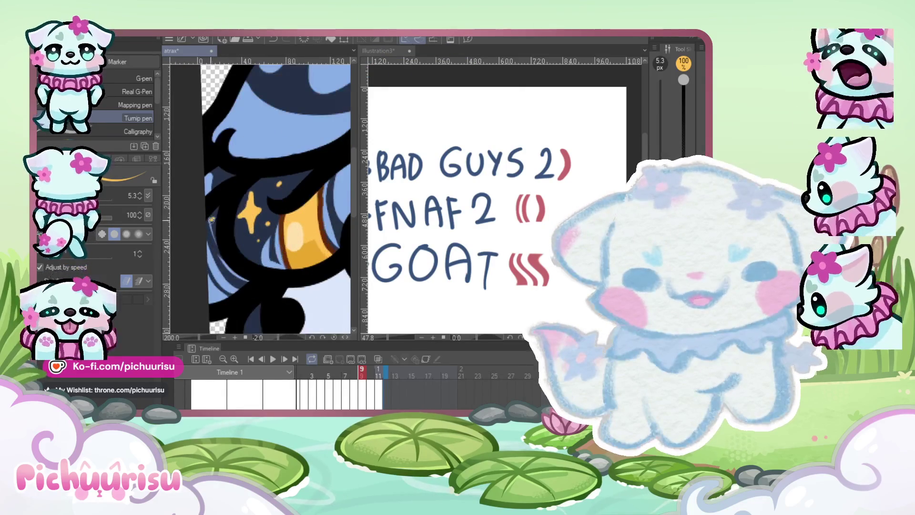
pyautogui.scroll(-5, 226, 189)
pyautogui.scroll(6, 247, 257)
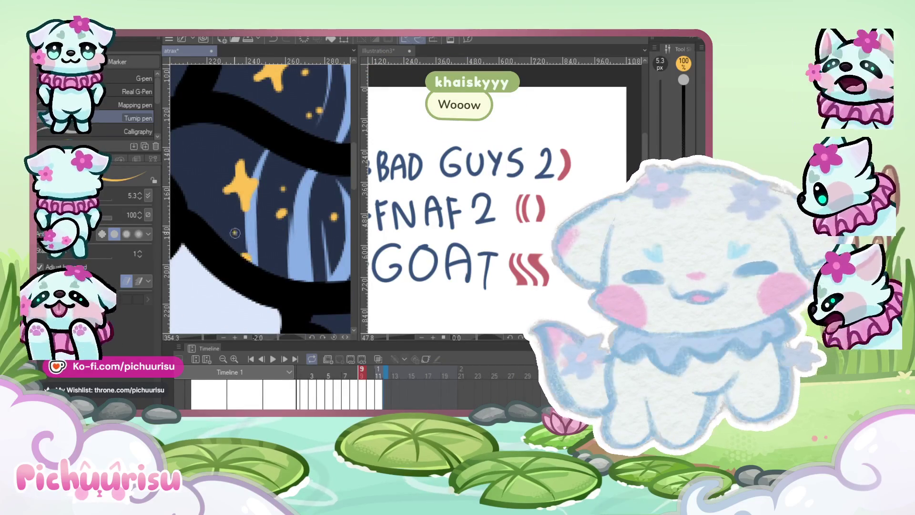
pyautogui.scroll(-5, 243, 248)
pyautogui.scroll(4, 235, 229)
pyautogui.scroll(1, 235, 229)
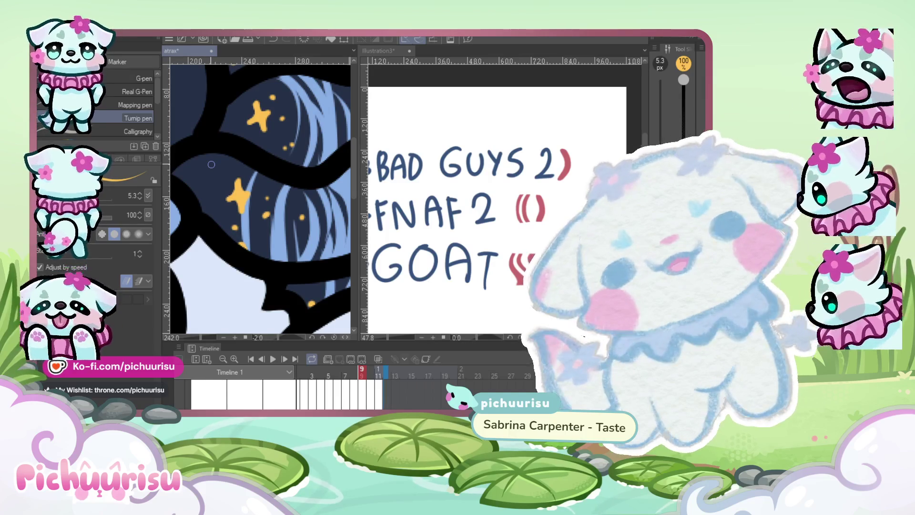
pyautogui.scroll(2, 270, 251)
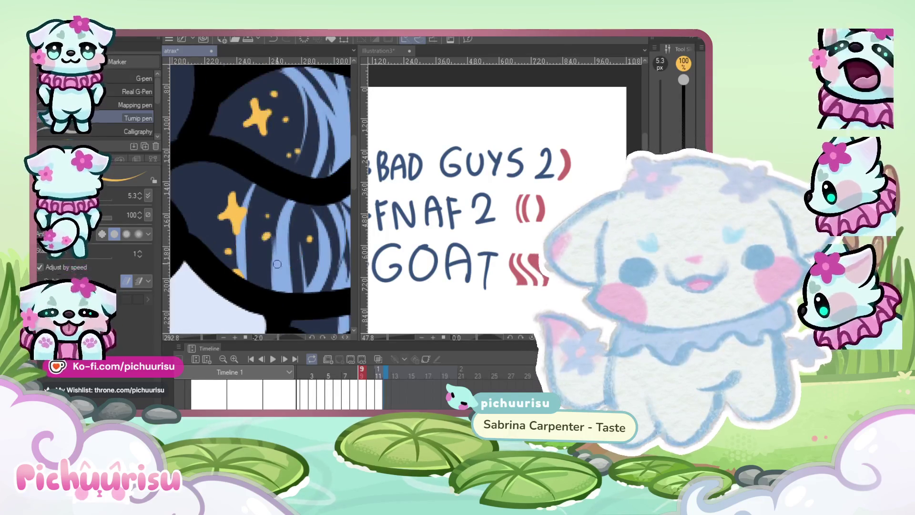
pyautogui.scroll(-4, 270, 251)
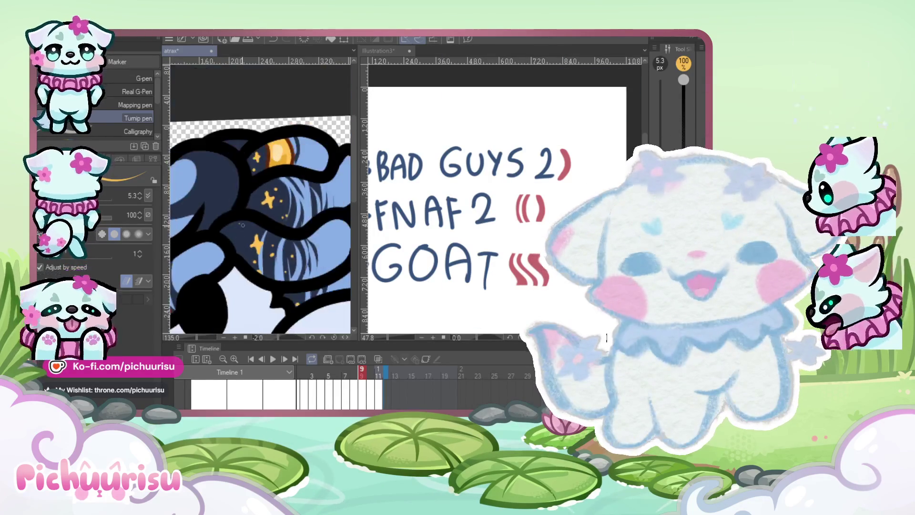
pyautogui.scroll(4, 242, 230)
pyautogui.scroll(-4, 237, 251)
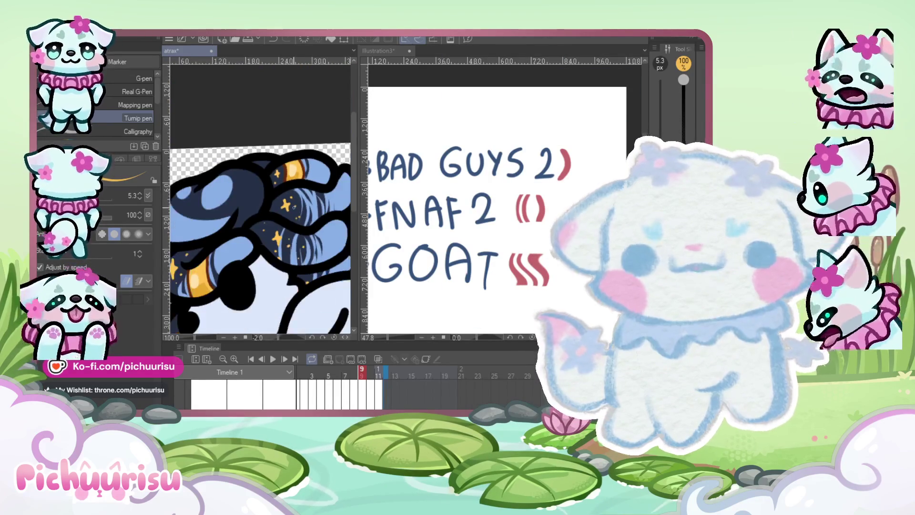
pyautogui.scroll(3, 266, 182)
pyautogui.scroll(-3, 266, 182)
pyautogui.scroll(-2, 265, 183)
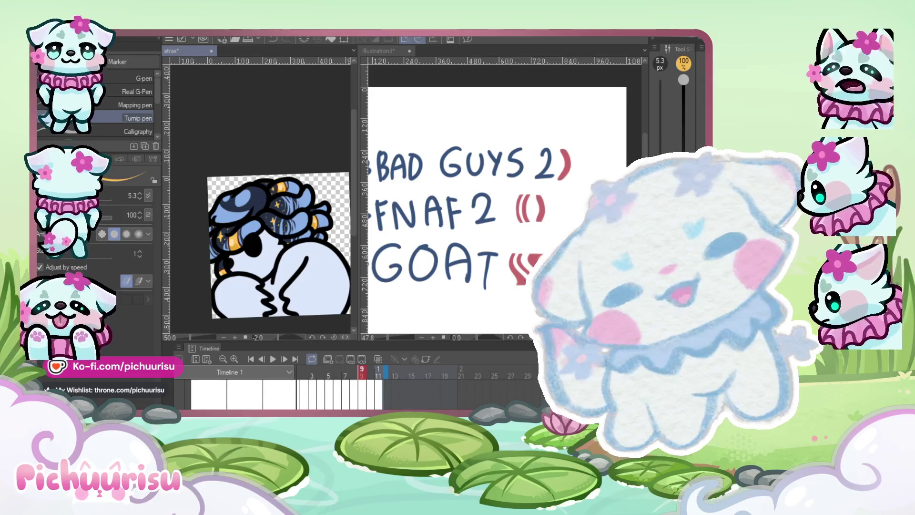
pyautogui.scroll(-4, 262, 184)
pyautogui.scroll(3, 265, 171)
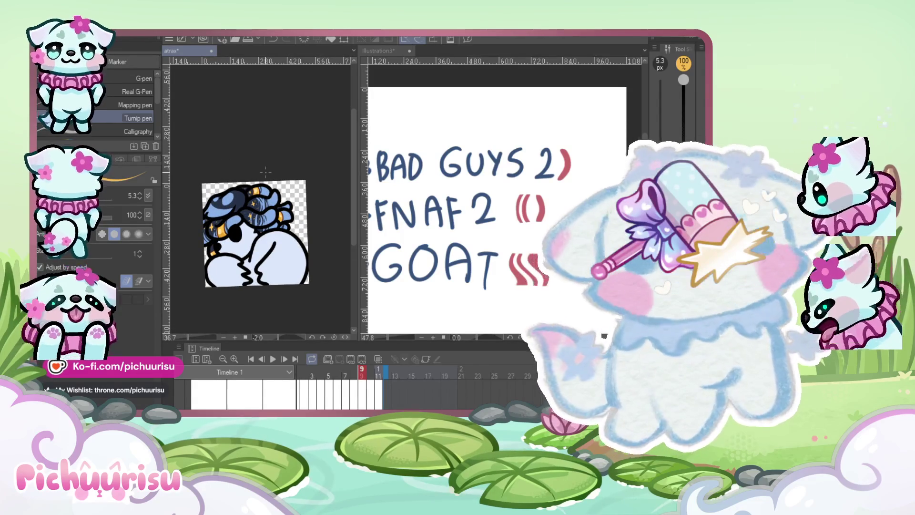
pyautogui.scroll(3, 286, 172)
pyautogui.scroll(-5, 236, 238)
pyautogui.scroll(5, 234, 235)
pyautogui.scroll(-2, 231, 189)
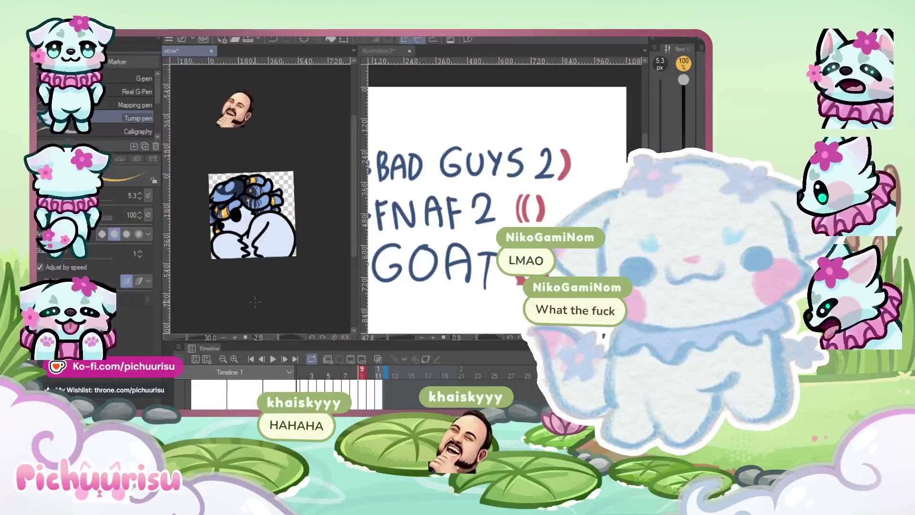
# Play back the emote animation, then paste the character reference image onto Illustration3
pyautogui.scroll(1, 235, 256)
pyautogui.click(270, 359)
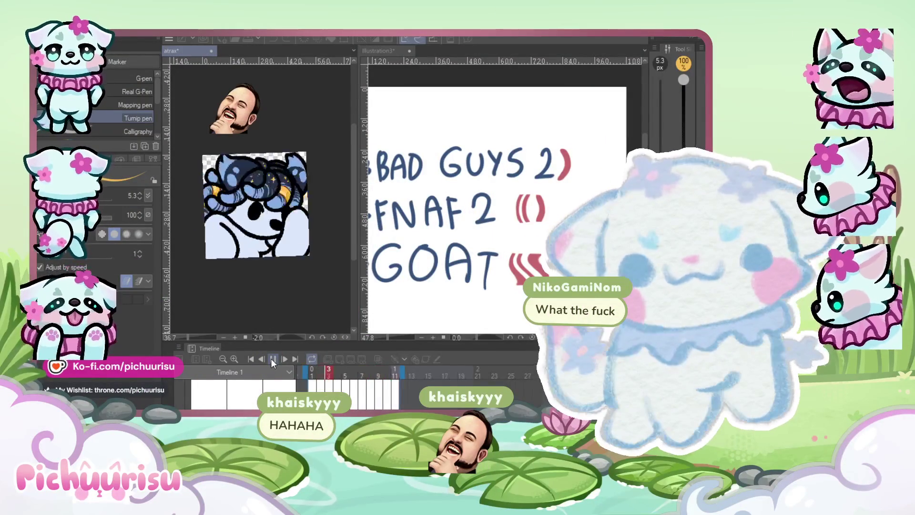
pyautogui.scroll(-2, 563, 210)
pyautogui.scroll(-2, 566, 210)
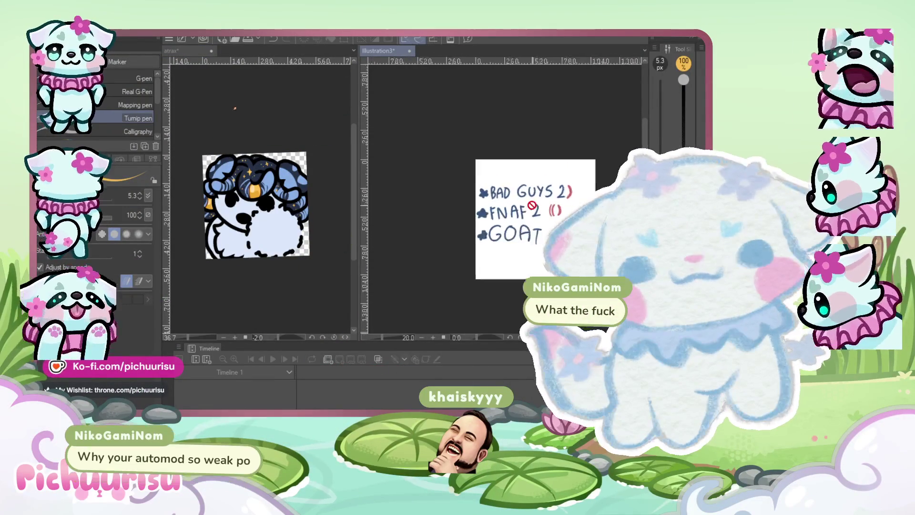
pyautogui.scroll(3, 519, 203)
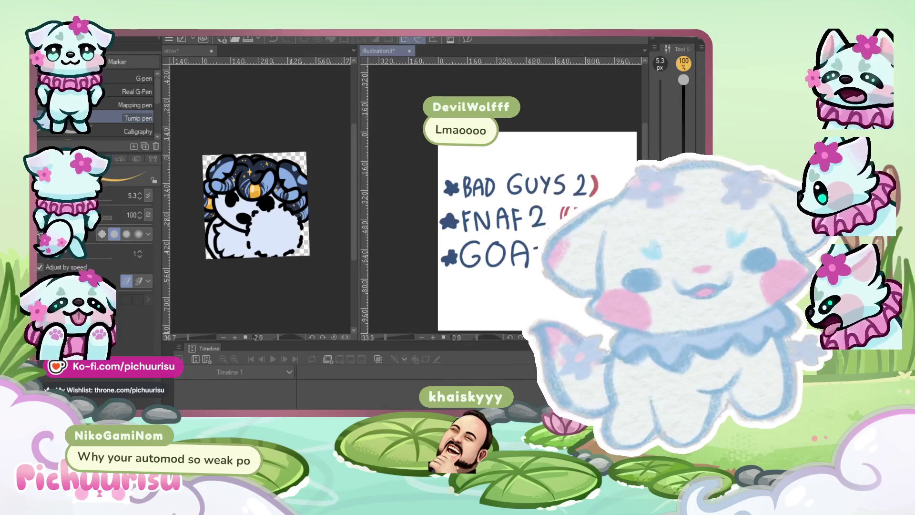
pyautogui.hotkey('ctrl', 'v')
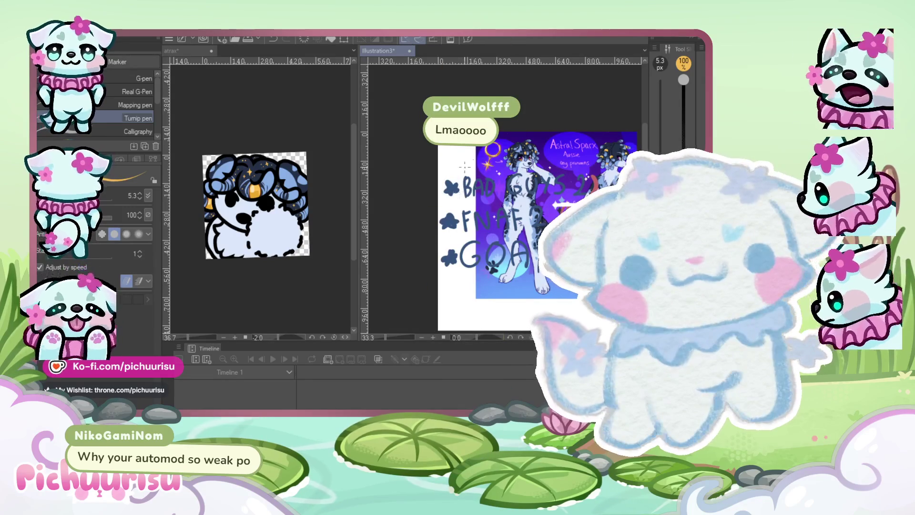
# On the atrax canvas, paint a dark navy curve and shading across the chibi's head
pyautogui.scroll(2, 567, 296)
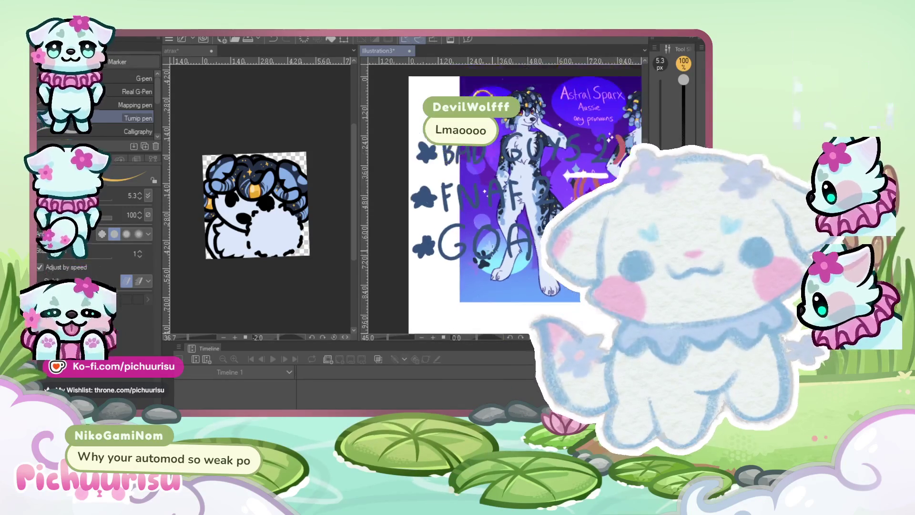
pyautogui.scroll(4, 531, 122)
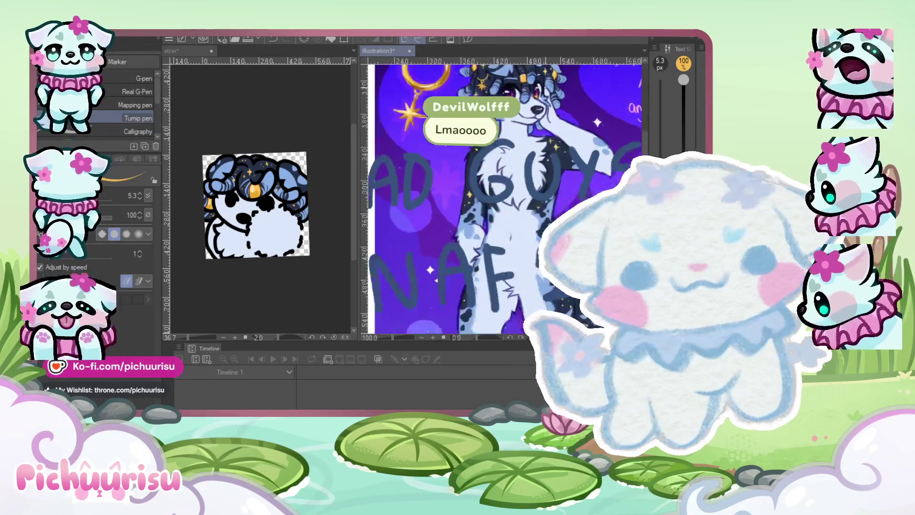
pyautogui.scroll(-1, 475, 170)
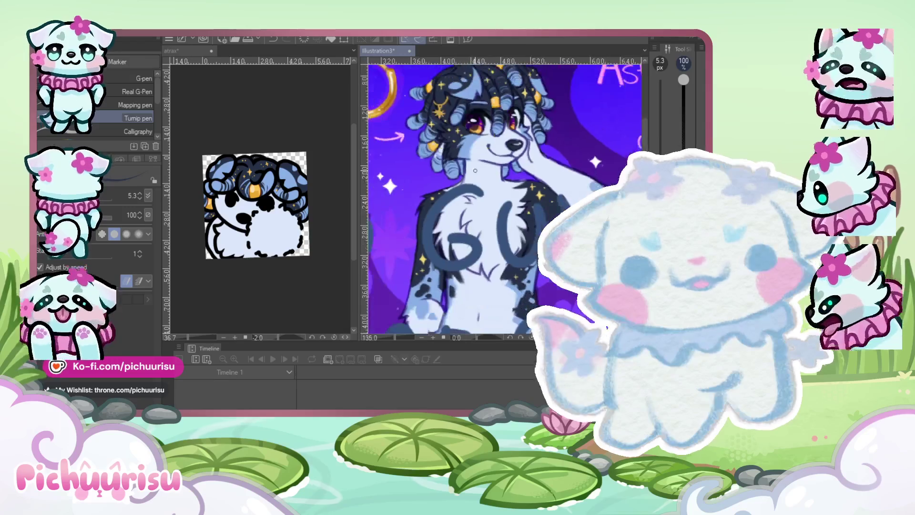
pyautogui.click(312, 328)
pyautogui.scroll(2, 269, 190)
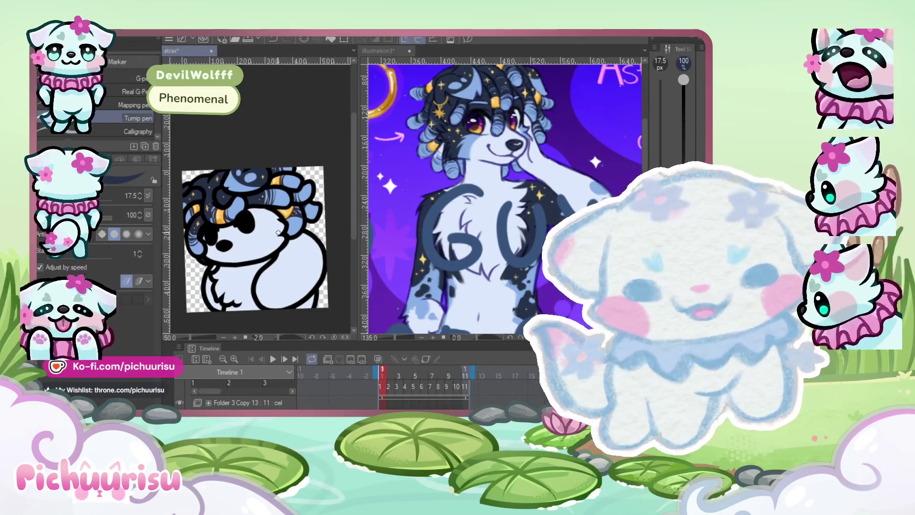
pyautogui.scroll(1, 264, 200)
pyautogui.moveTo(238, 209); pyautogui.dragTo(291, 261)
pyautogui.scroll(1, 262, 203)
pyautogui.moveTo(224, 197); pyautogui.dragTo(274, 208)
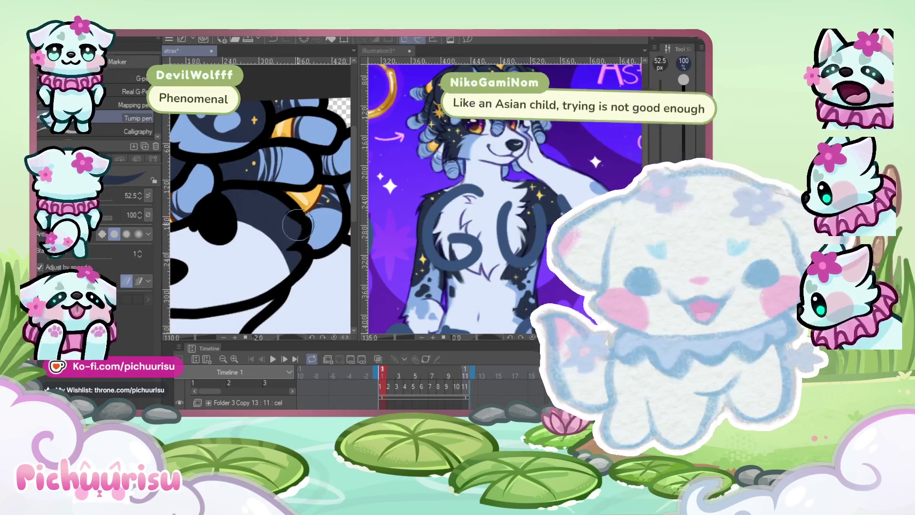
pyautogui.scroll(-2, 210, 235)
pyautogui.scroll(1, 211, 235)
pyautogui.scroll(-3, 211, 235)
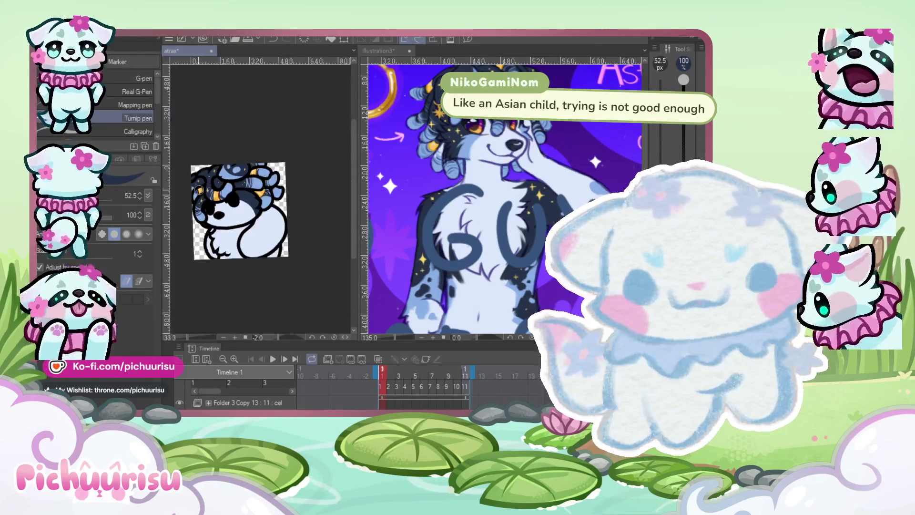
pyautogui.scroll(1, 205, 191)
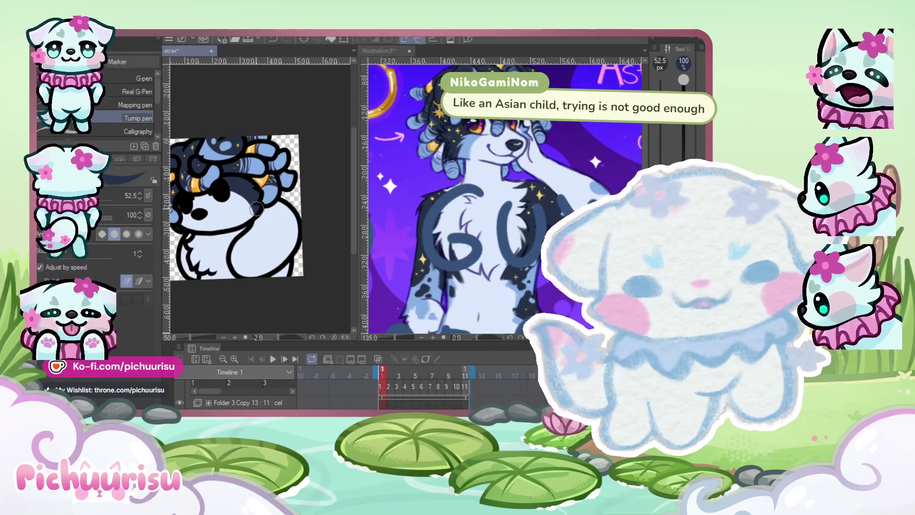
pyautogui.scroll(-1, 275, 168)
pyautogui.scroll(1, 262, 198)
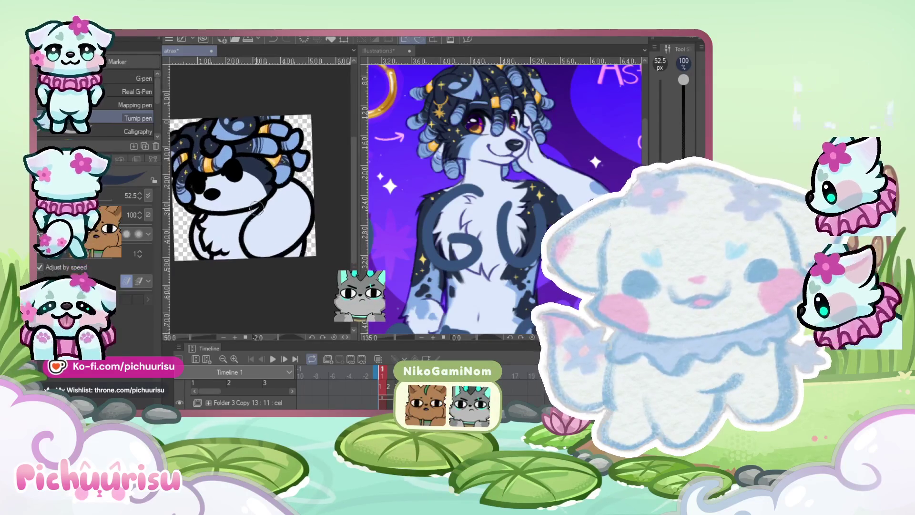
pyautogui.scroll(-3, 505, 200)
pyautogui.scroll(-1, 505, 229)
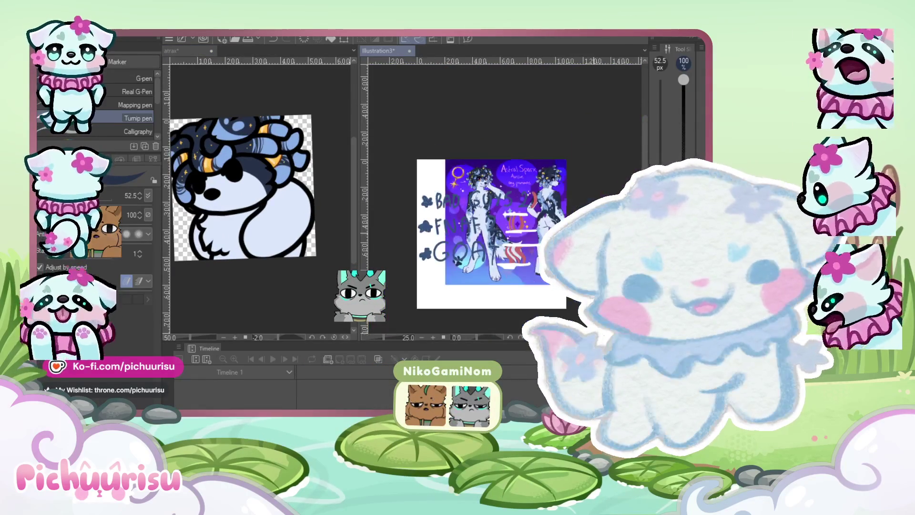
# Transform the reference artwork left to reveal the swords, then move it back right and zoom in
pyautogui.scroll(2, 505, 229)
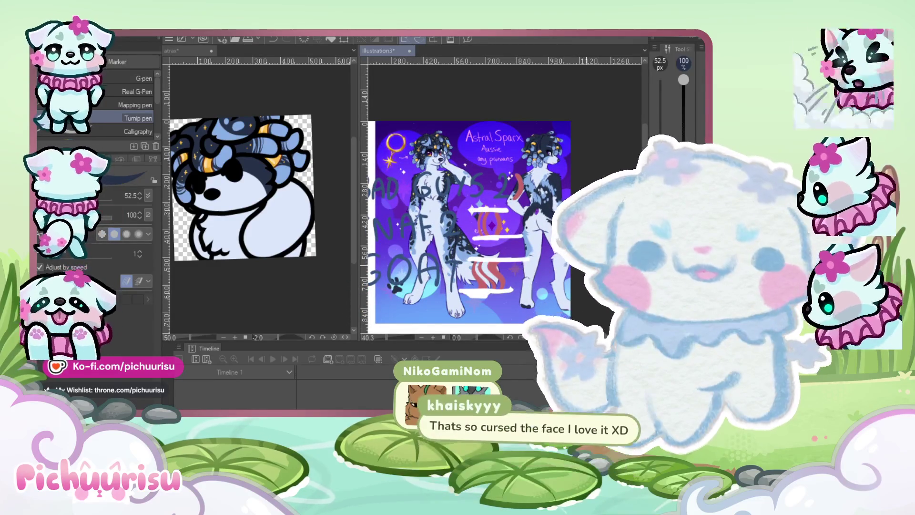
pyautogui.hotkey('ctrl', 't')
pyautogui.moveTo(571, 250); pyautogui.dragTo(486, 250)
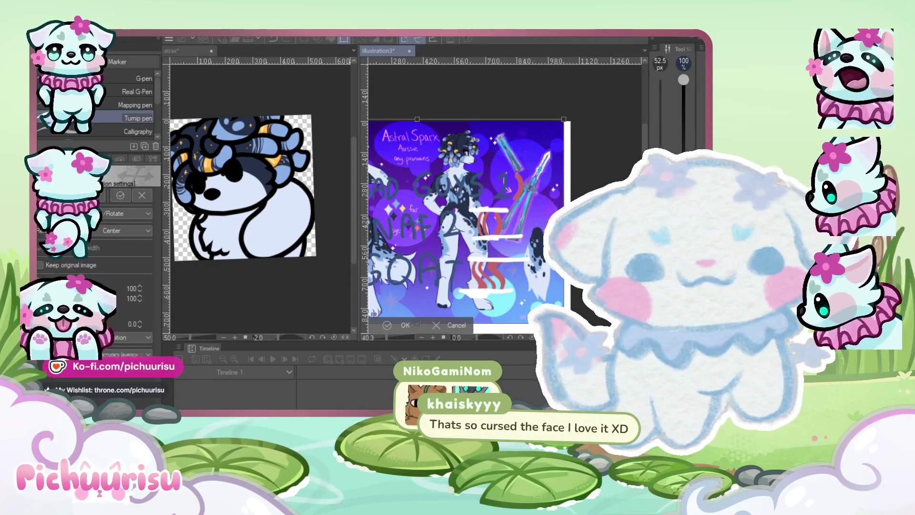
pyautogui.press('Return')
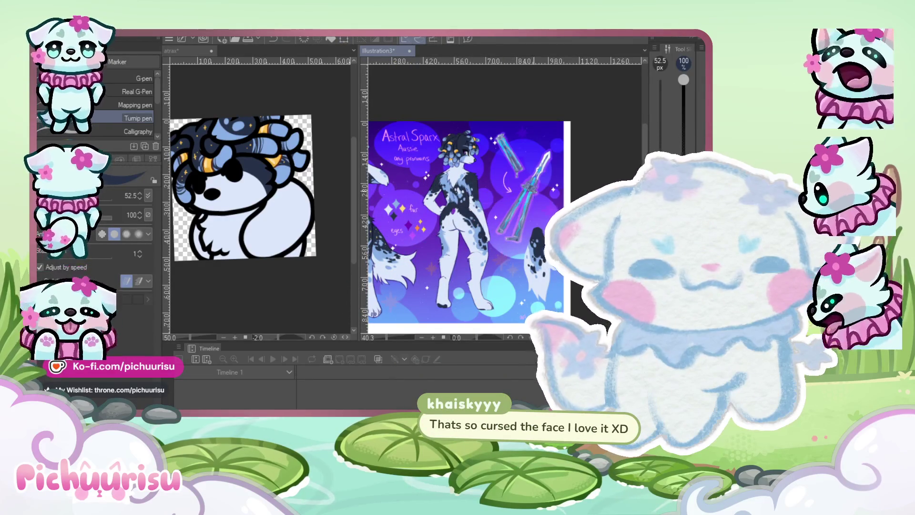
pyautogui.hotkey('ctrl', 't')
pyautogui.moveTo(429, 223); pyautogui.dragTo(507, 226)
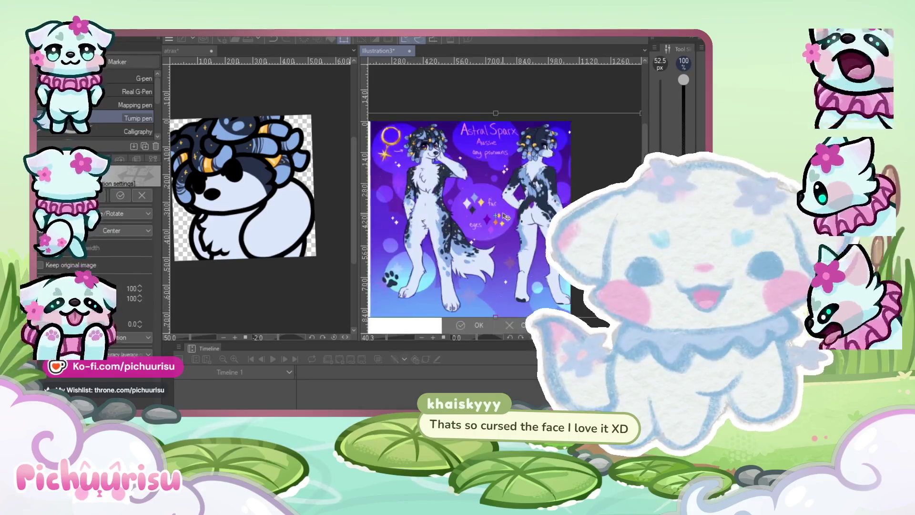
pyautogui.press('Return')
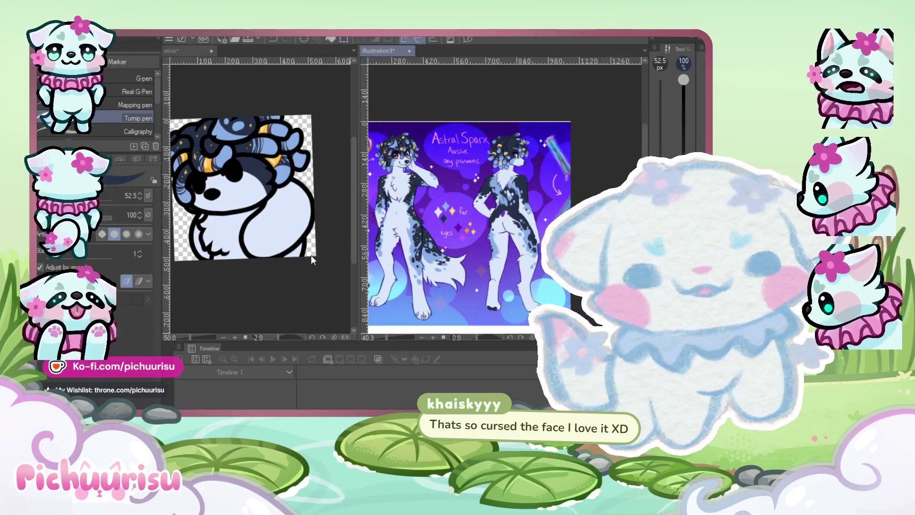
pyautogui.scroll(2, 514, 221)
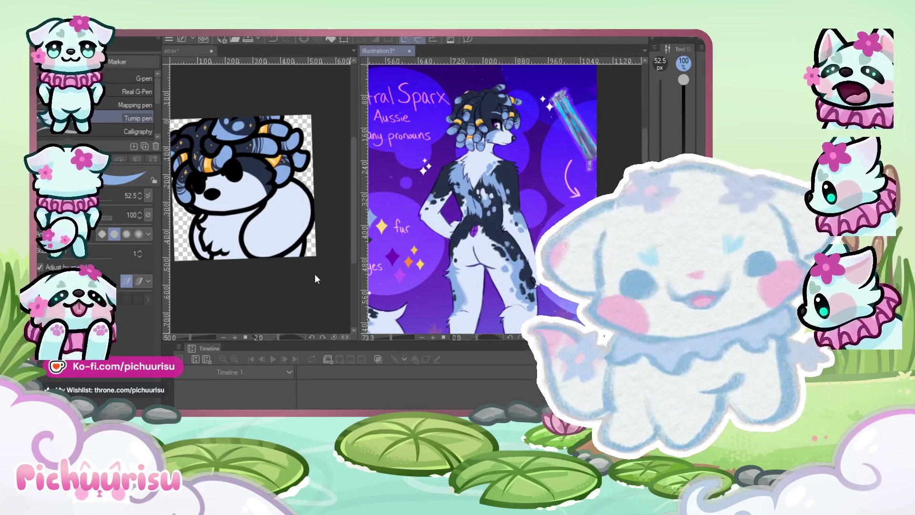
# On the atrax canvas, paint a pale blue marking and dabbed blue spots onto the chibi's body
pyautogui.click(311, 274)
pyautogui.scroll(2, 293, 255)
pyautogui.moveTo(271, 193)
pyautogui.mouseDown()
pyautogui.moveTo(272, 250)
pyautogui.moveTo(302, 233)
pyautogui.moveTo(286, 241)
pyautogui.moveTo(293, 197)
pyautogui.moveTo(269, 195)
pyautogui.moveTo(274, 229)
pyautogui.mouseUp()
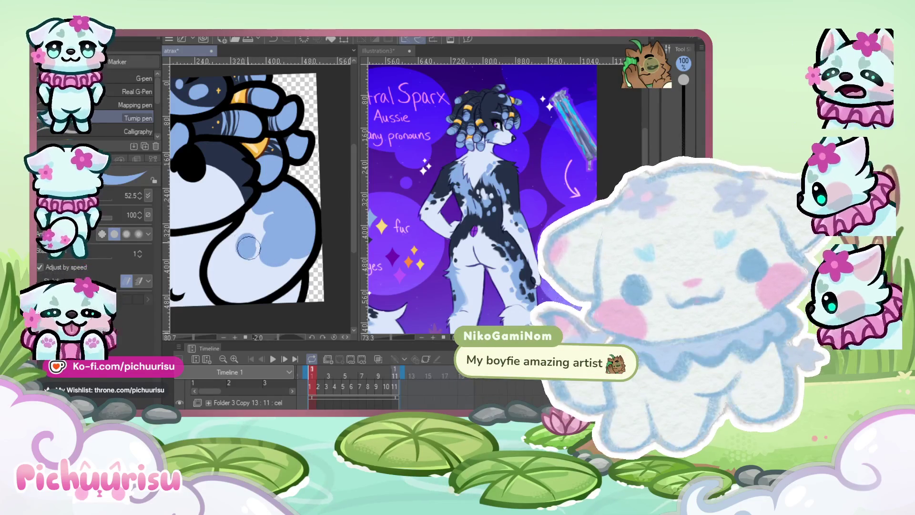
pyautogui.scroll(-4, 254, 213)
pyautogui.scroll(4, 255, 213)
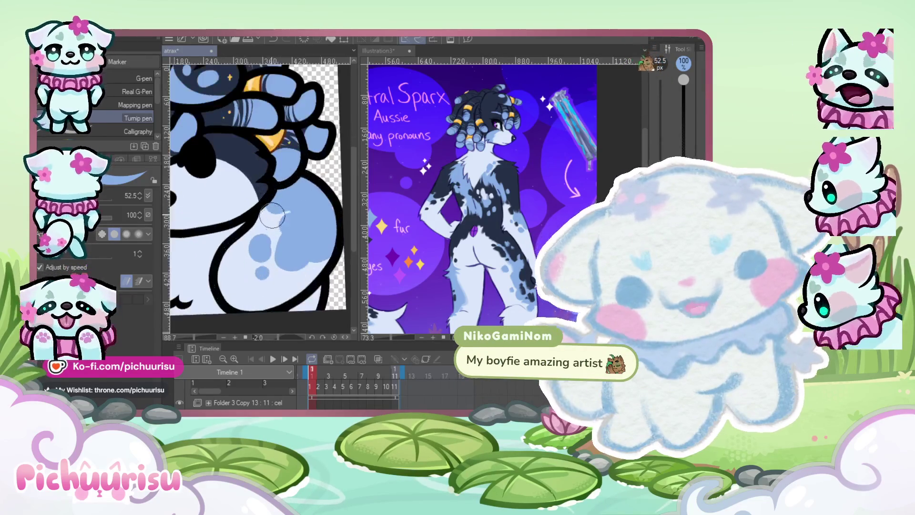
pyautogui.moveTo(268, 233)
pyautogui.mouseDown()
pyautogui.moveTo(262, 240)
pyautogui.moveTo(271, 230)
pyautogui.mouseUp()
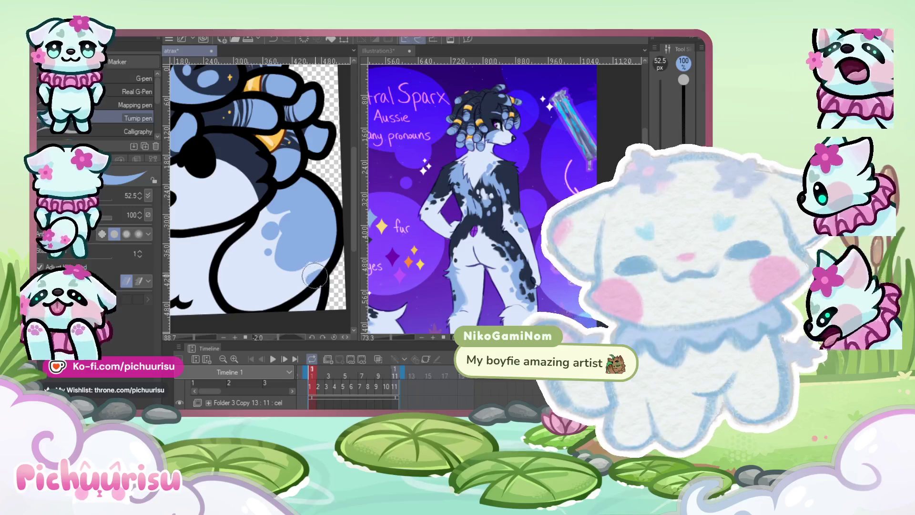
pyautogui.scroll(-4, 329, 243)
pyautogui.scroll(2, 232, 229)
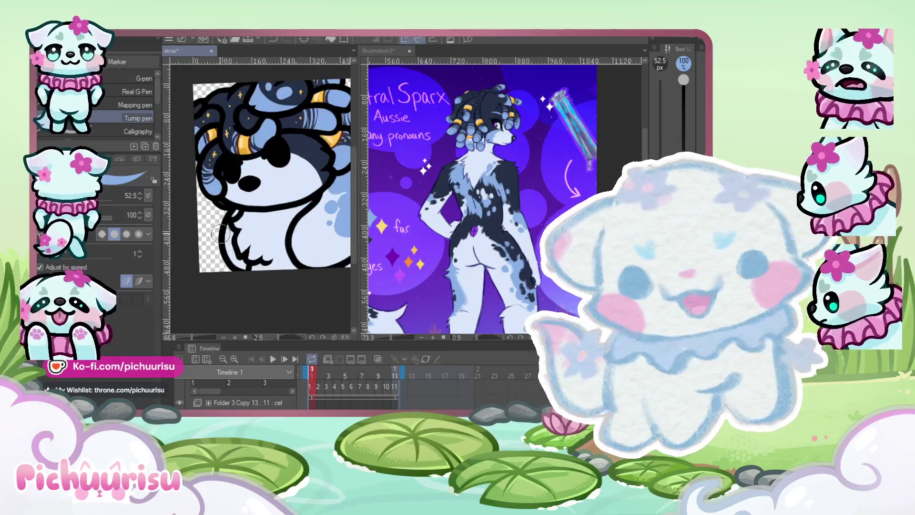
pyautogui.scroll(2, 233, 229)
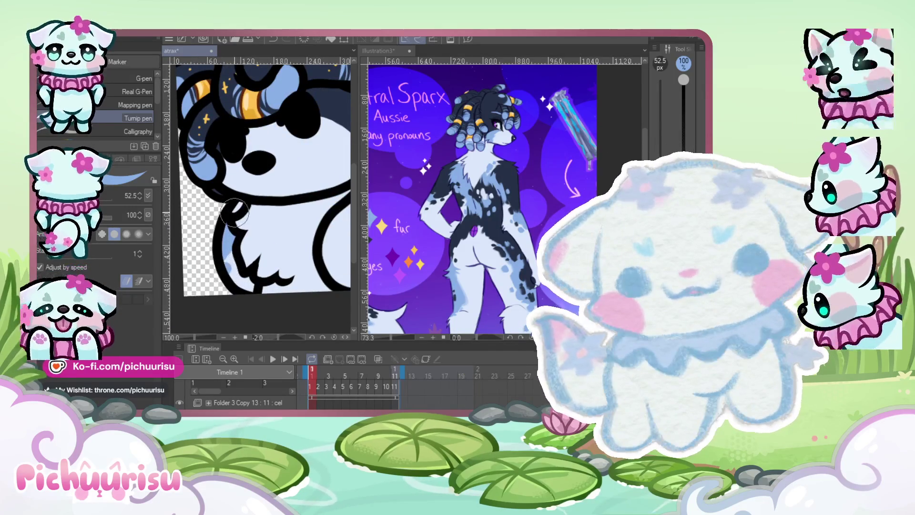
pyautogui.scroll(-2, 211, 240)
pyautogui.scroll(-4, 499, 246)
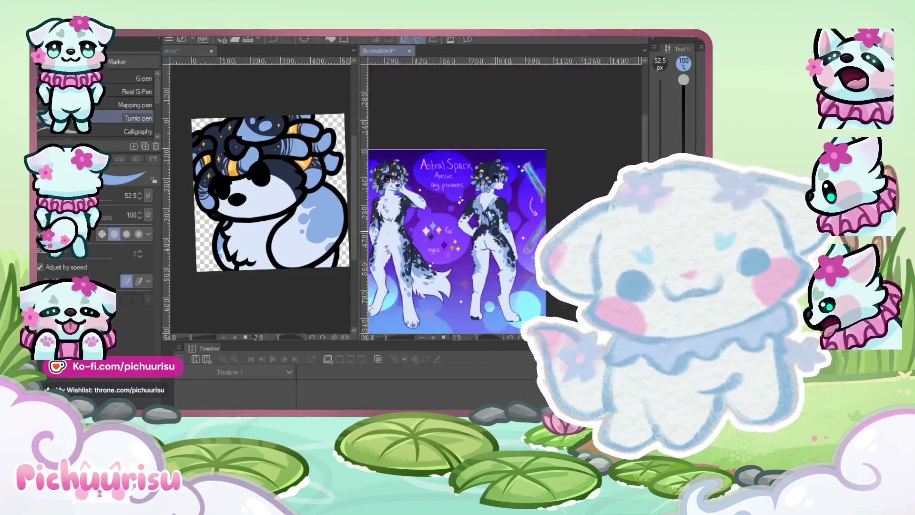
pyautogui.scroll(1, 476, 238)
pyautogui.scroll(3, 286, 285)
pyautogui.scroll(-3, 285, 288)
pyautogui.scroll(3, 284, 292)
pyautogui.scroll(-3, 283, 295)
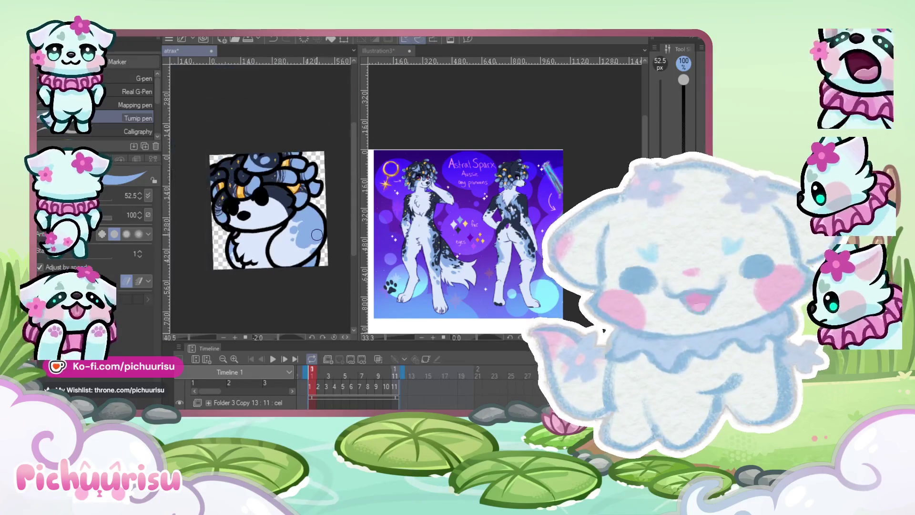
pyautogui.scroll(1, 309, 235)
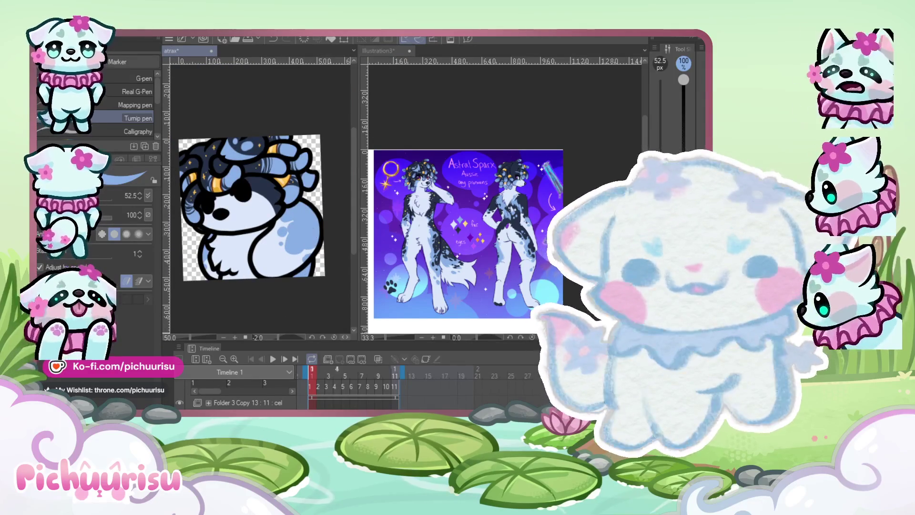
pyautogui.scroll(1, 270, 231)
pyautogui.scroll(3, 270, 230)
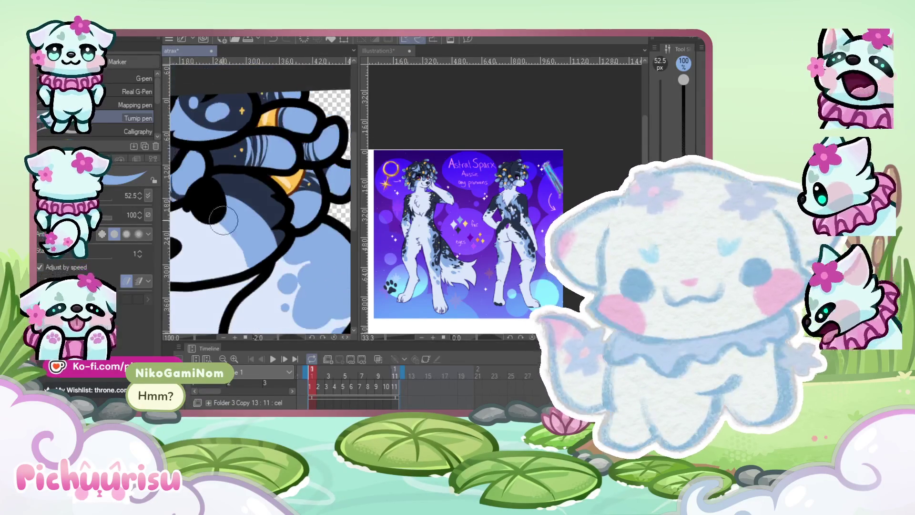
pyautogui.scroll(-1, 284, 266)
pyautogui.scroll(1, 274, 233)
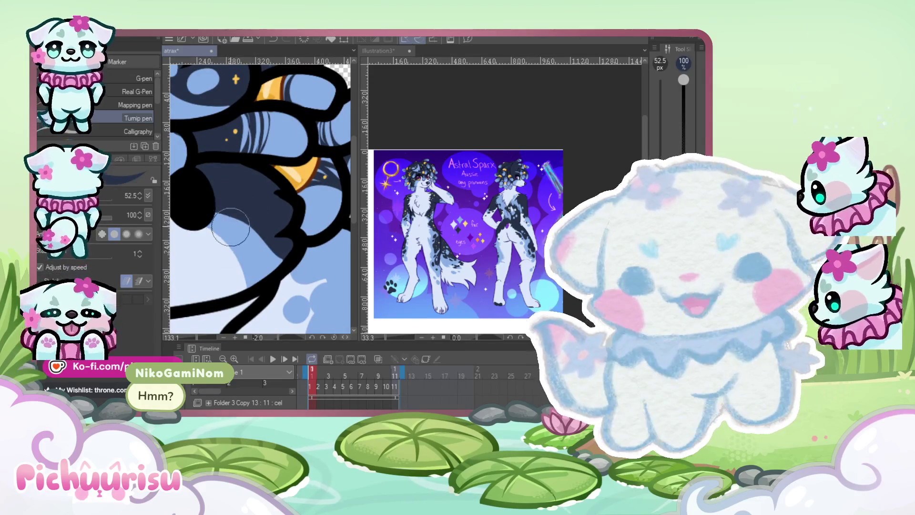
pyautogui.scroll(-2, 275, 189)
pyautogui.scroll(2, 275, 190)
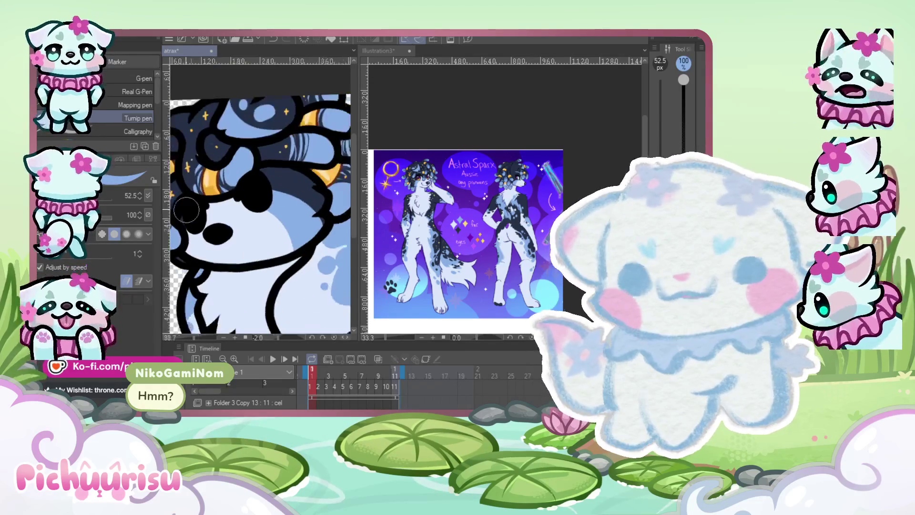
pyautogui.scroll(-2, 203, 217)
pyautogui.scroll(1, 206, 220)
pyautogui.scroll(5, 206, 220)
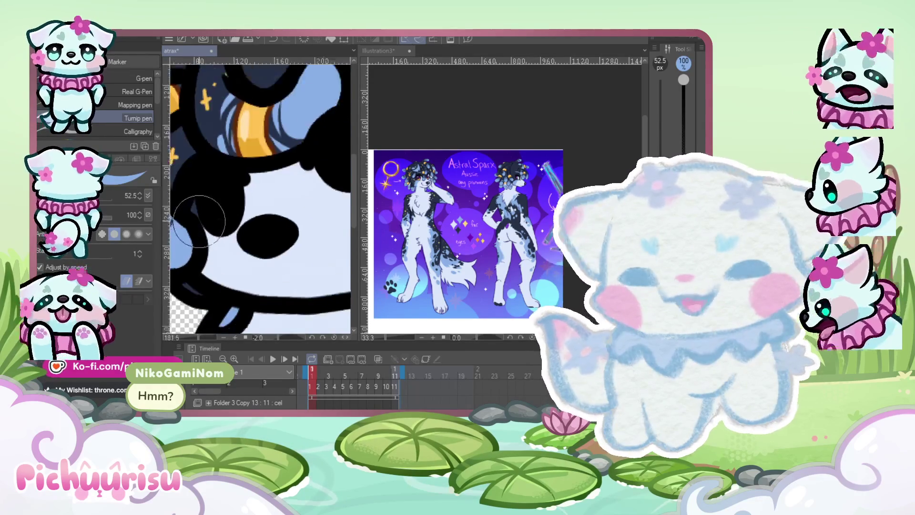
pyautogui.scroll(-3, 205, 228)
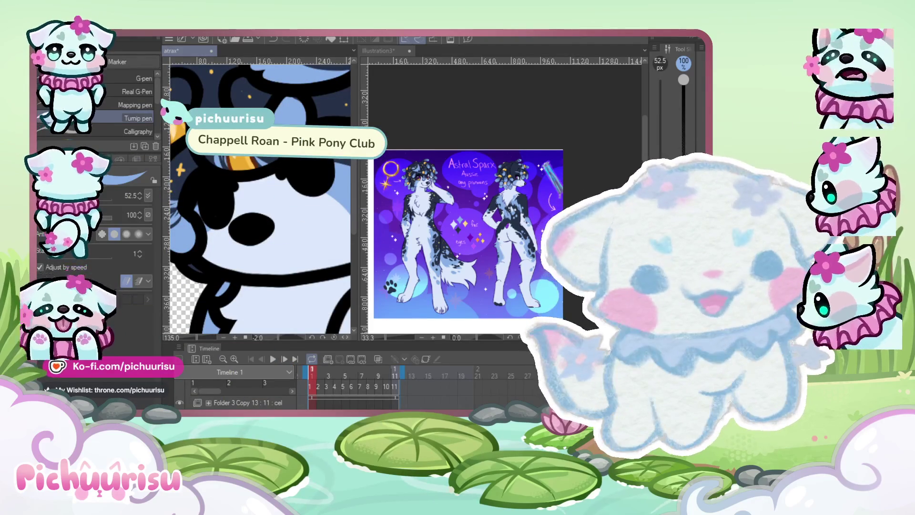
pyautogui.scroll(2, 219, 235)
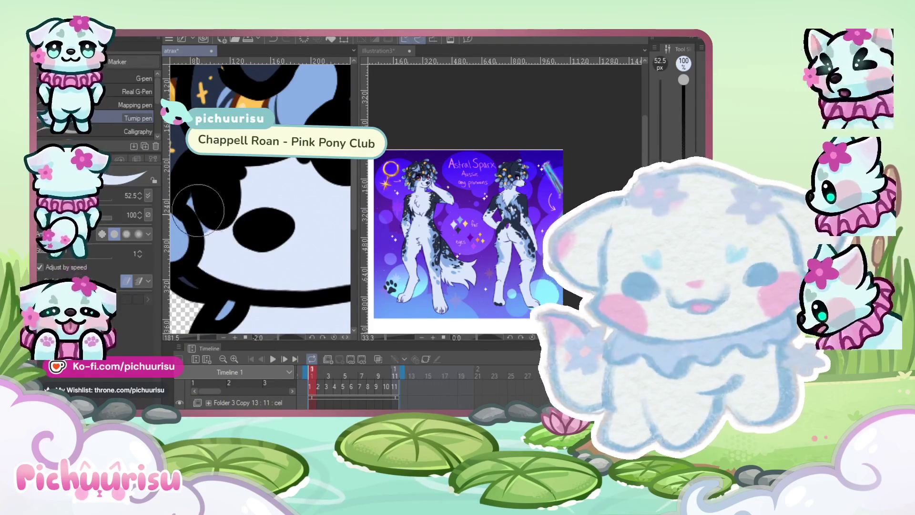
pyautogui.scroll(-5, 219, 235)
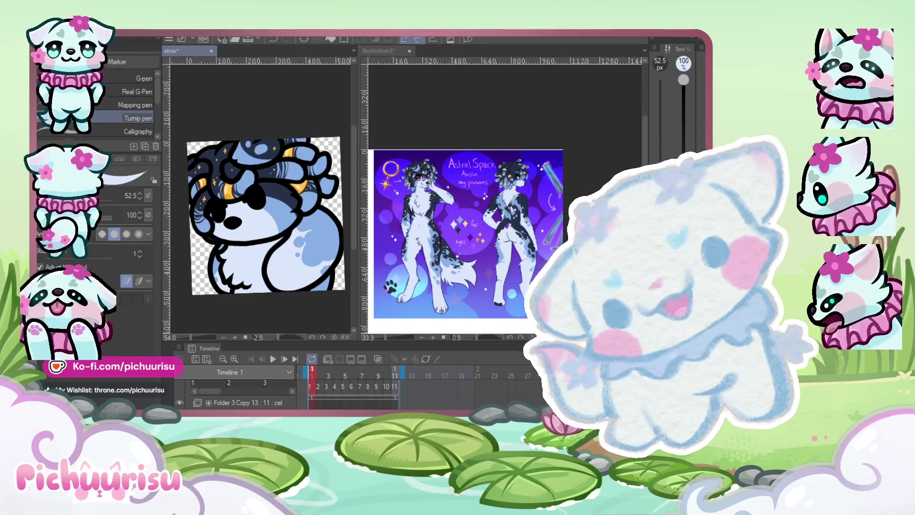
pyautogui.hotkey('alt', 'Tab')
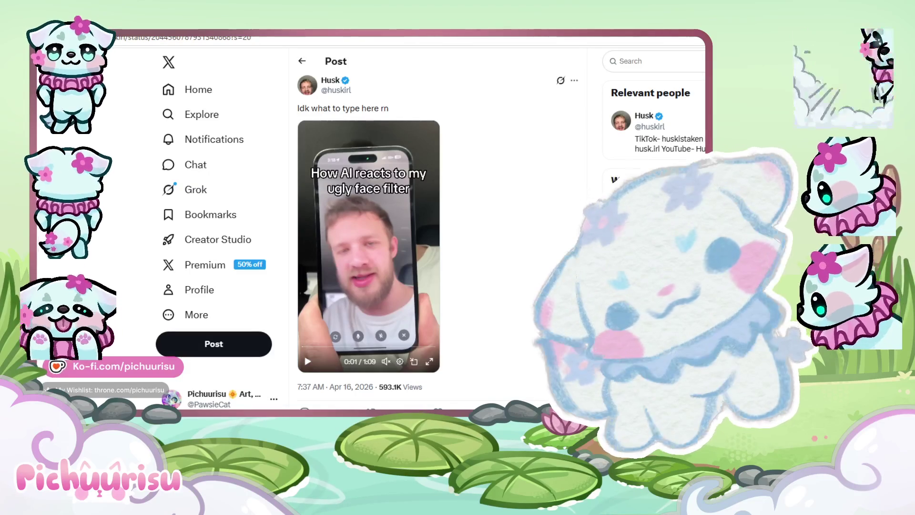
# Play the video in the X post, then go back to Clip Studio Paint
pyautogui.click(320, 360)
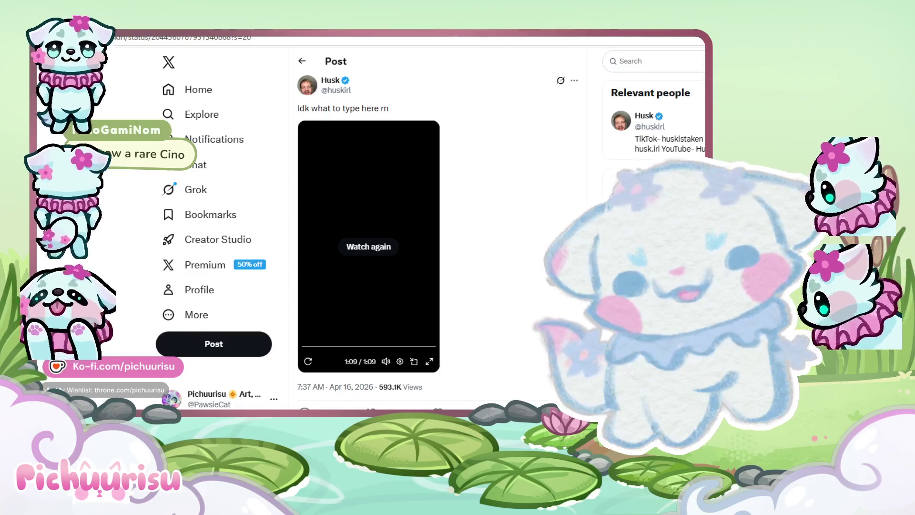
pyautogui.hotkey('alt', 'Tab')
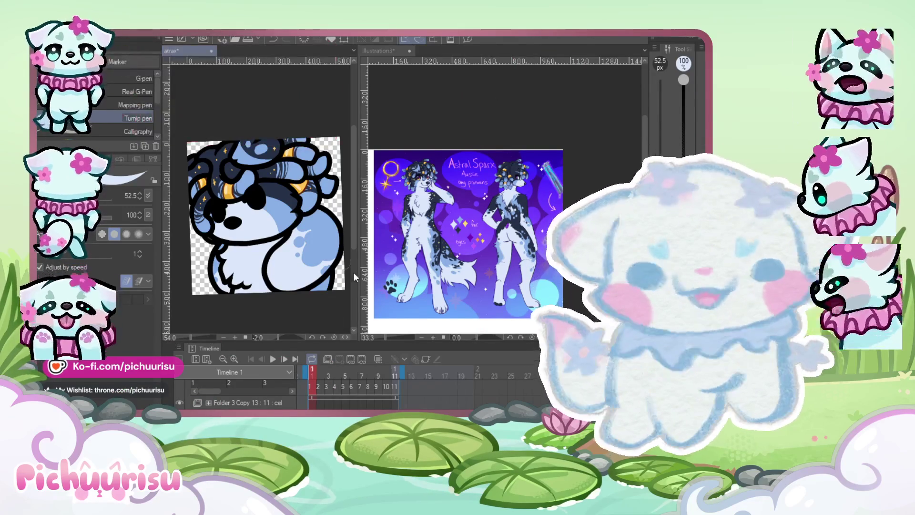
# Zoom into the hair on frame 2 and erase stray marks around the gold stars
pyautogui.scroll(1, 266, 196)
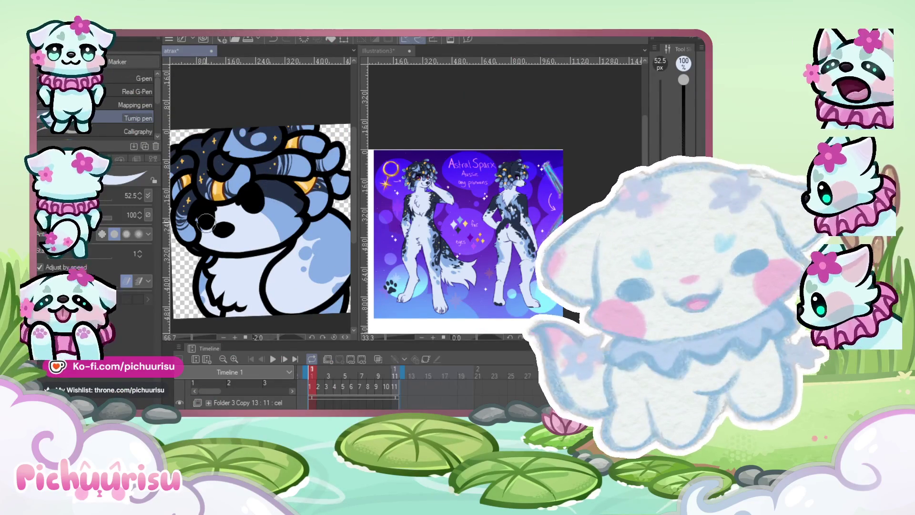
pyautogui.scroll(-4, 206, 221)
pyautogui.scroll(2, 206, 230)
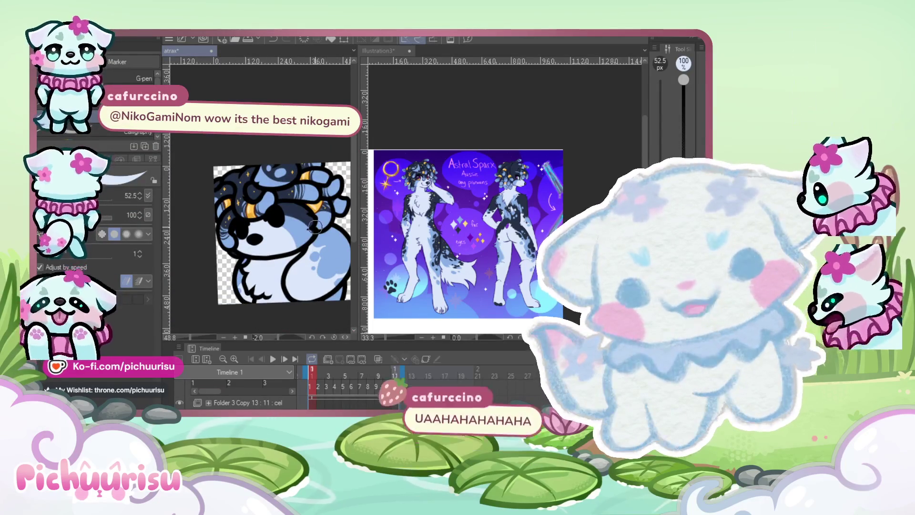
pyautogui.scroll(4, 315, 226)
pyautogui.scroll(-1, 228, 190)
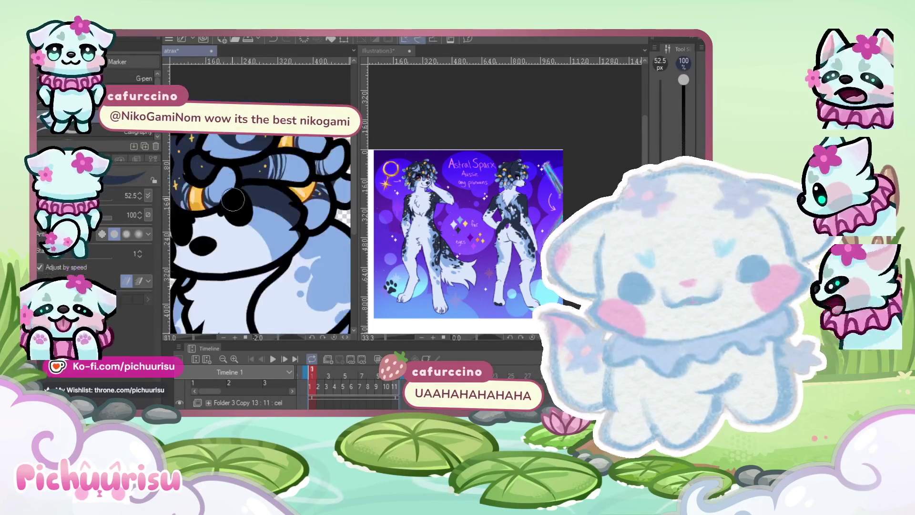
pyautogui.scroll(4, 228, 190)
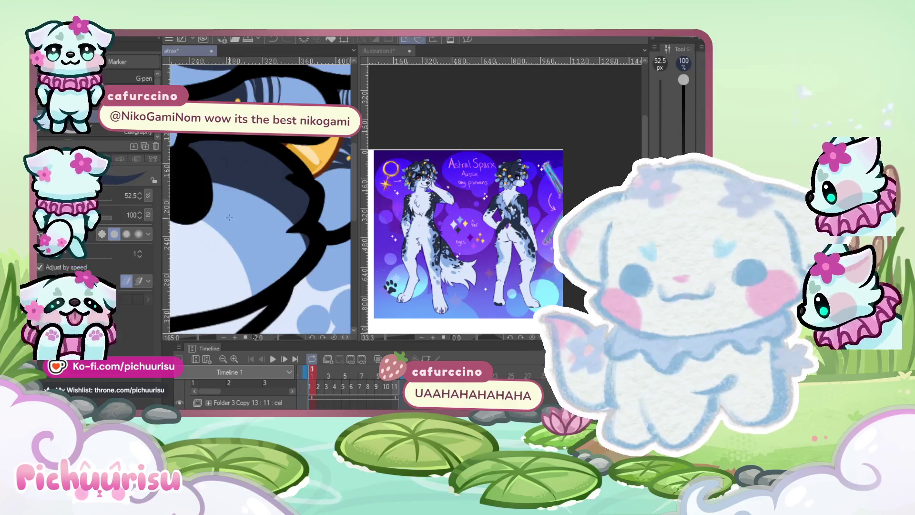
pyautogui.scroll(1, 223, 200)
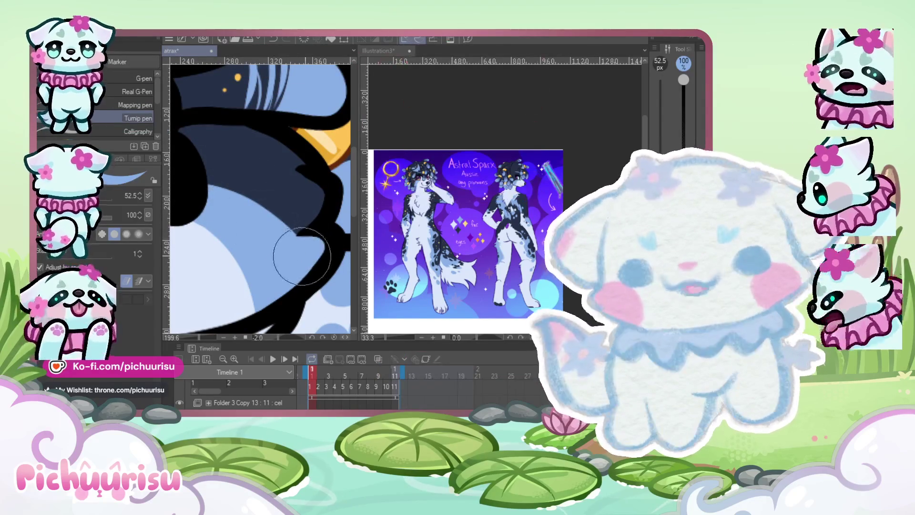
pyautogui.scroll(-5, 302, 253)
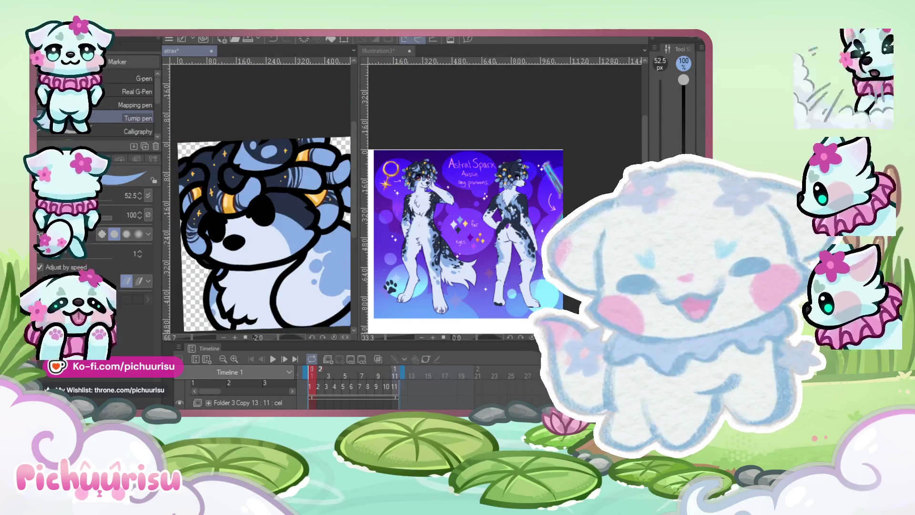
pyautogui.scroll(1, 244, 223)
pyautogui.scroll(-2, 244, 224)
pyautogui.scroll(2, 244, 224)
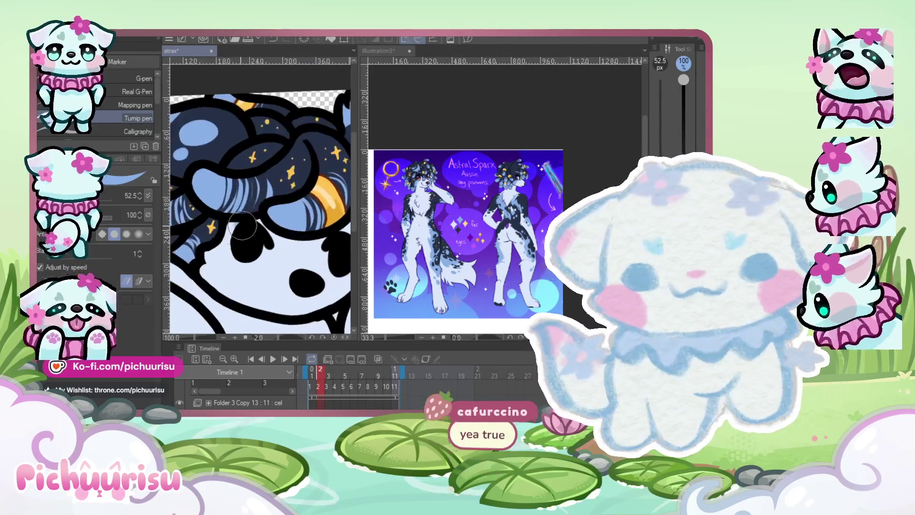
pyautogui.scroll(3, 236, 229)
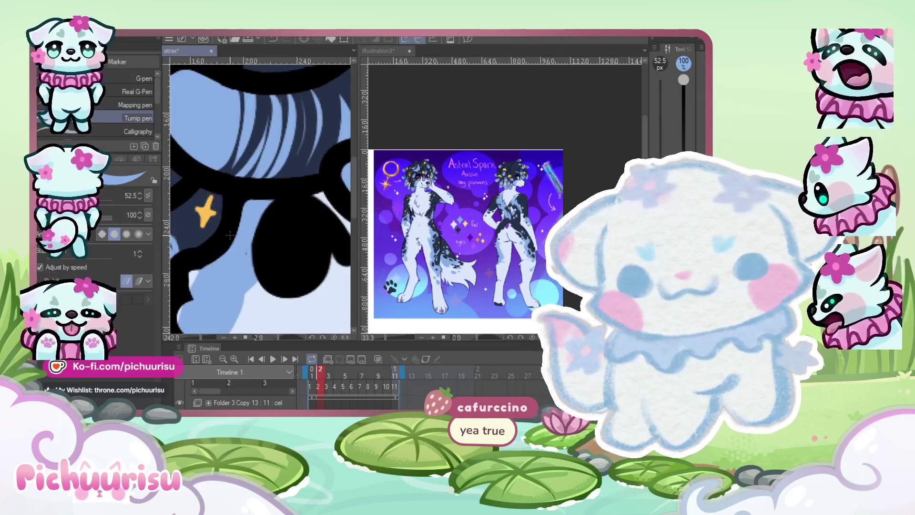
pyautogui.press('e')
pyautogui.scroll(4, 214, 261)
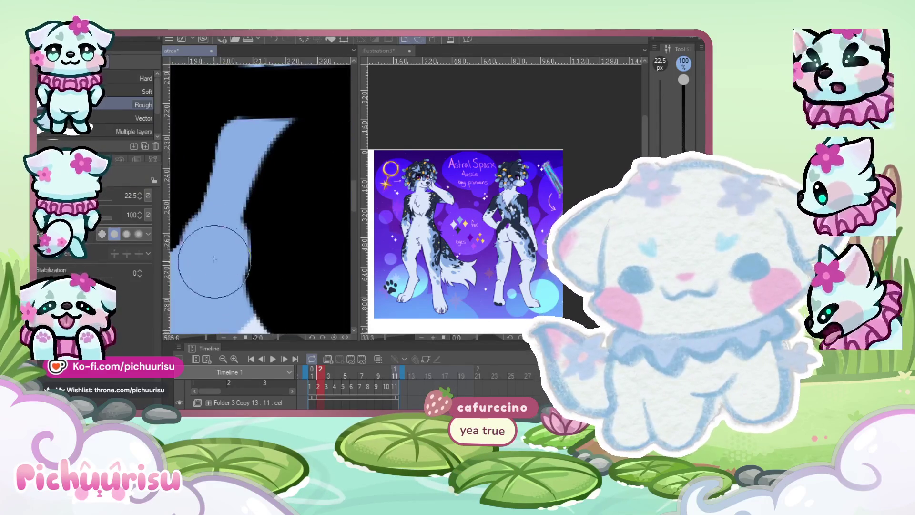
pyautogui.scroll(-2, 214, 261)
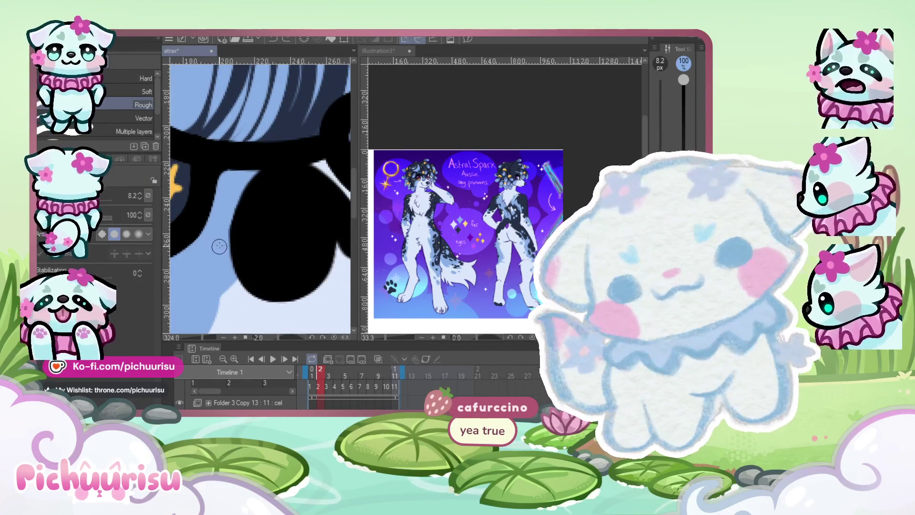
pyautogui.scroll(-4, 215, 243)
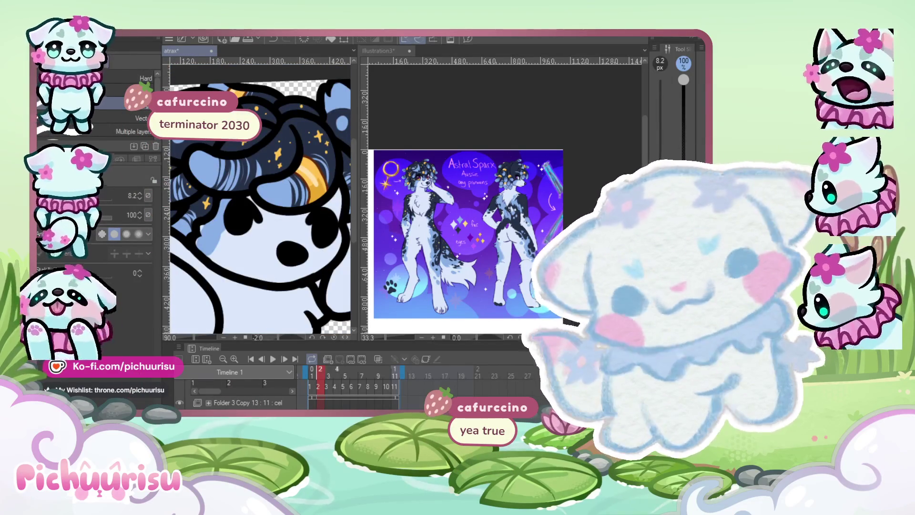
pyautogui.scroll(3, 214, 258)
# Return to the Turnip pen and zoom the Illustration3 reference in on the character's head
pyautogui.press('p')
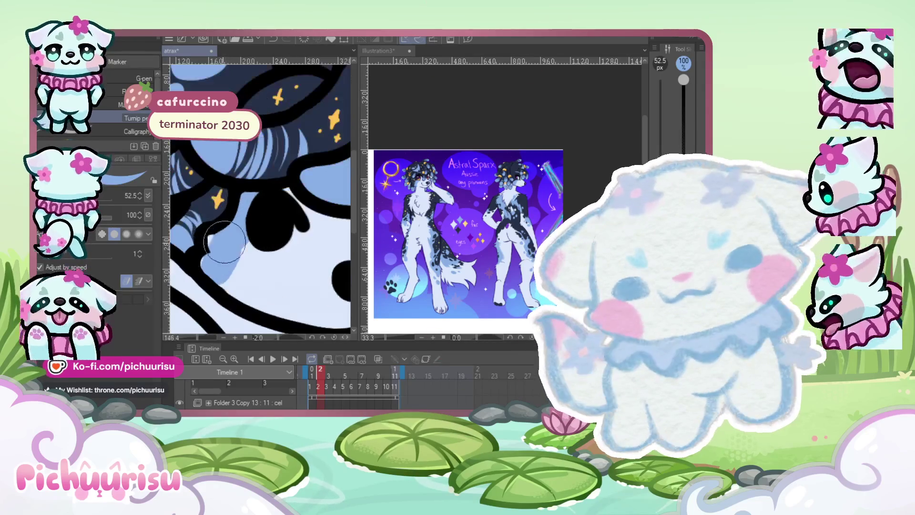
pyautogui.scroll(-4, 219, 238)
pyautogui.scroll(3, 275, 214)
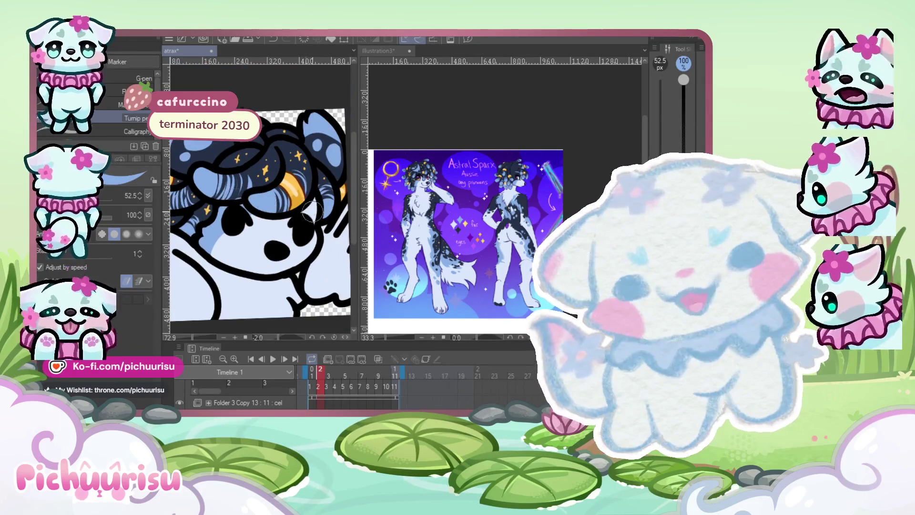
pyautogui.scroll(-3, 285, 228)
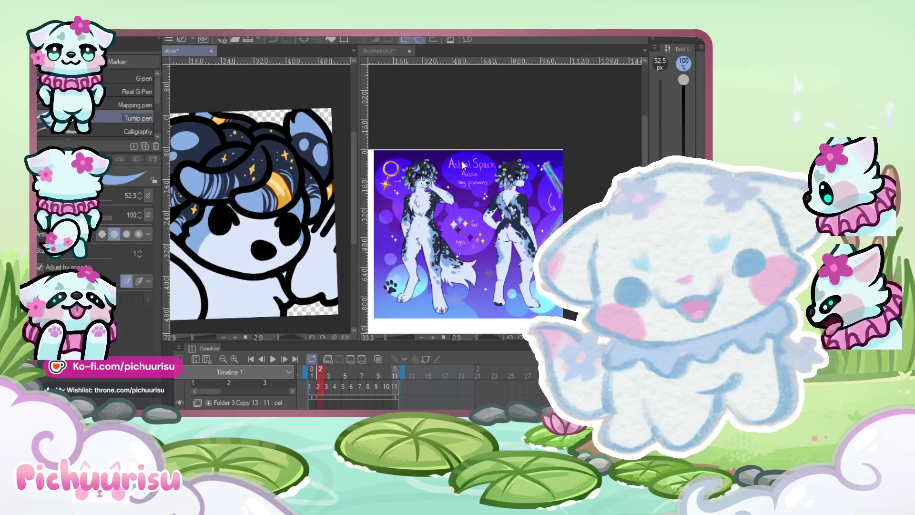
pyautogui.scroll(4, 415, 169)
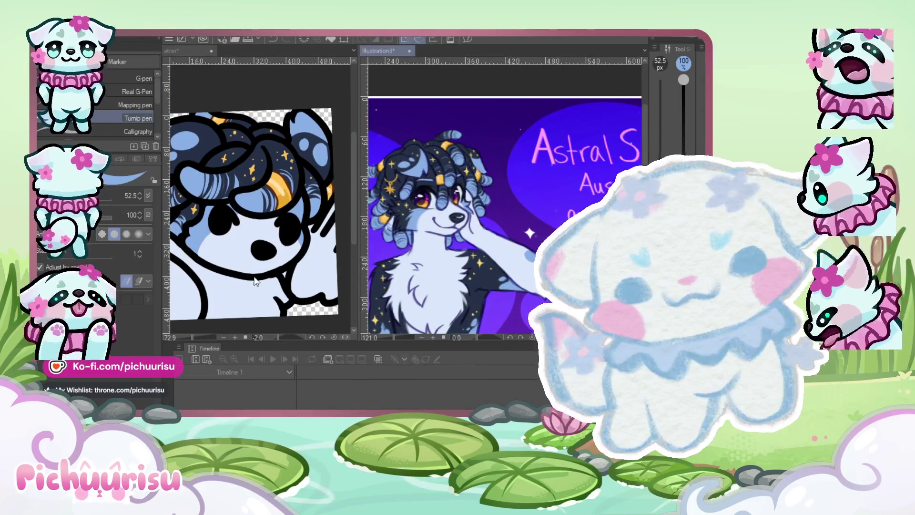
# Paint light-blue shading under the arm and spots on the lower-left body, undoing one spot
pyautogui.scroll(3, 263, 239)
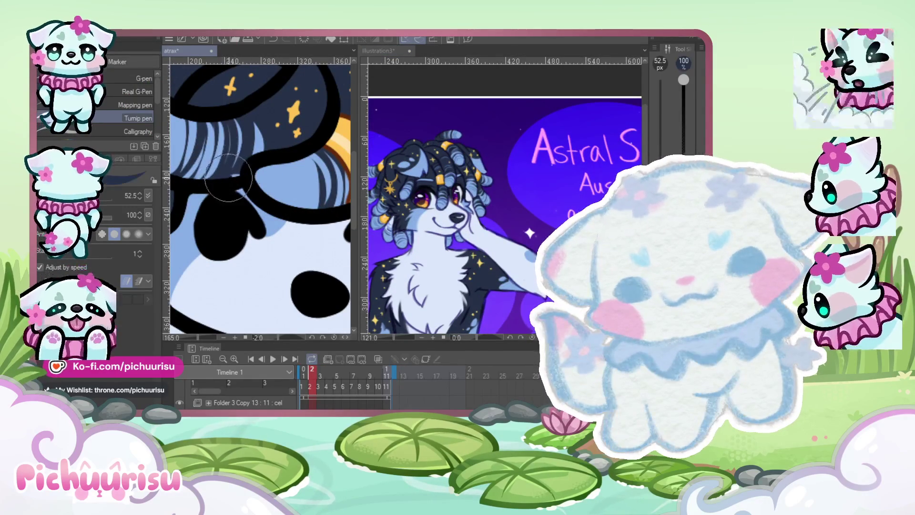
pyautogui.scroll(-4, 204, 215)
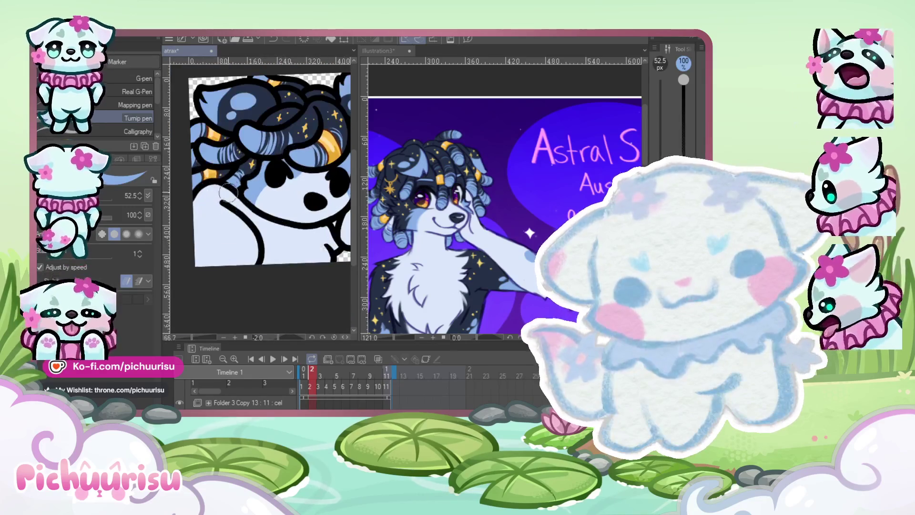
pyautogui.moveTo(228, 215)
pyautogui.mouseDown()
pyautogui.moveTo(199, 224)
pyautogui.moveTo(205, 197)
pyautogui.moveTo(203, 229)
pyautogui.moveTo(214, 211)
pyautogui.moveTo(180, 213)
pyautogui.mouseUp()
pyautogui.click(227, 238)
pyautogui.click(206, 251)
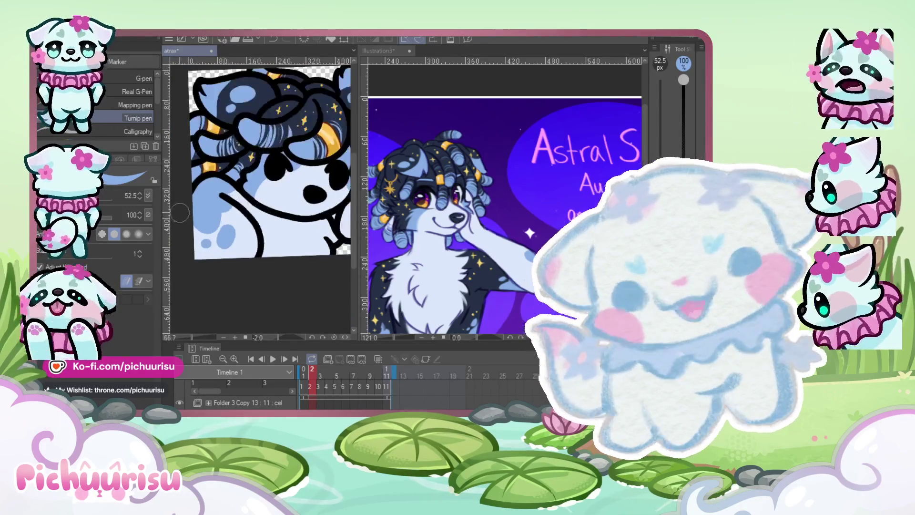
pyautogui.scroll(1, 180, 212)
pyautogui.hotkey('ctrl', 'z')
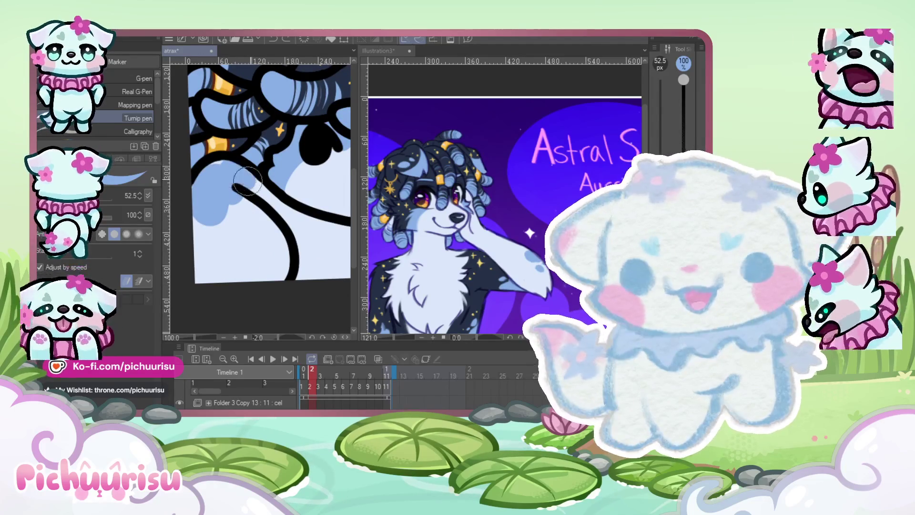
pyautogui.scroll(1, 241, 176)
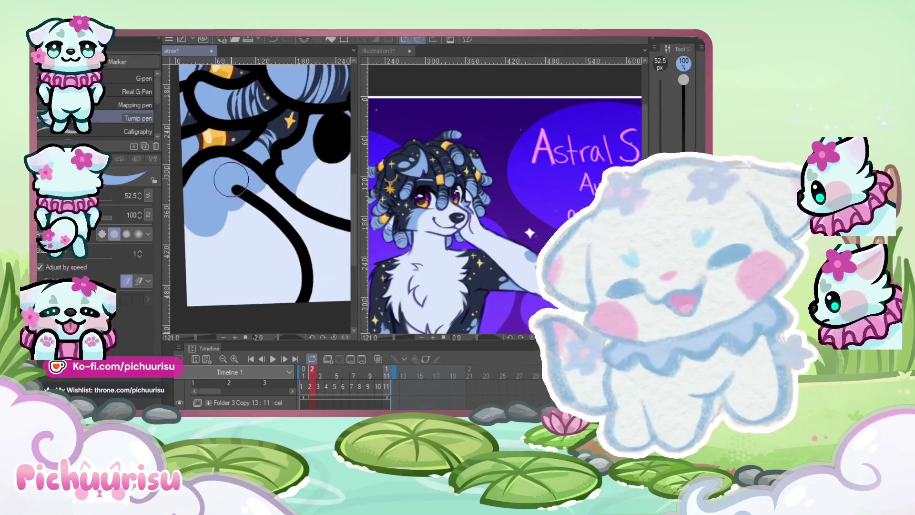
pyautogui.moveTo(275, 200); pyautogui.dragTo(292, 173)
pyautogui.click(239, 218)
# Zoom out to review the painted body, then advance to animation frame 3
pyautogui.scroll(-3, 306, 200)
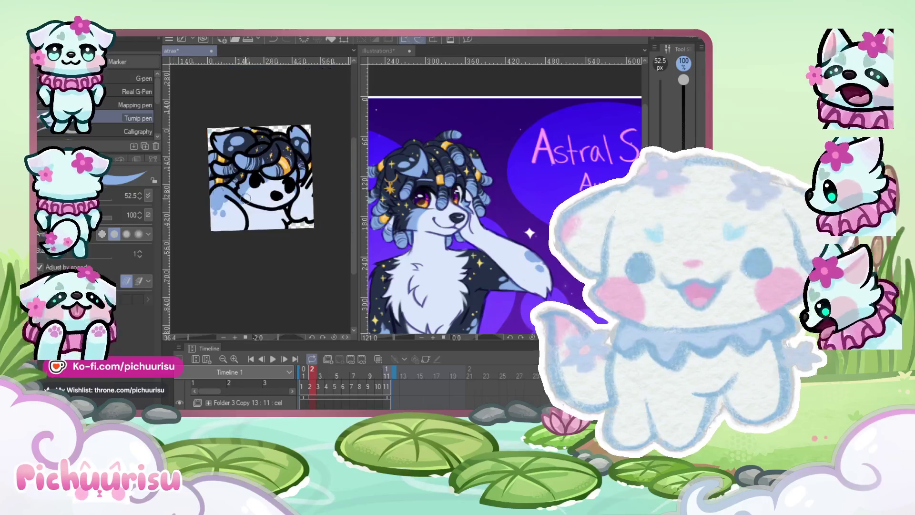
pyautogui.scroll(-2, 307, 200)
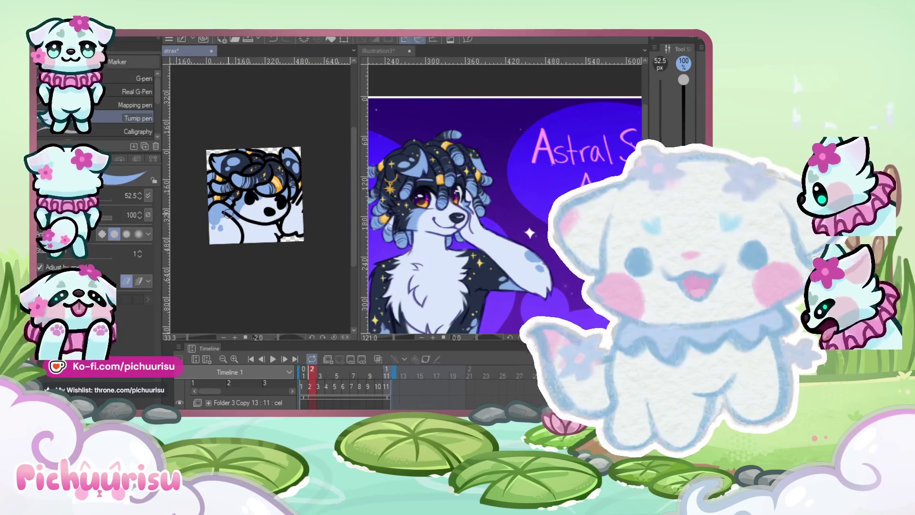
pyautogui.scroll(4, 228, 214)
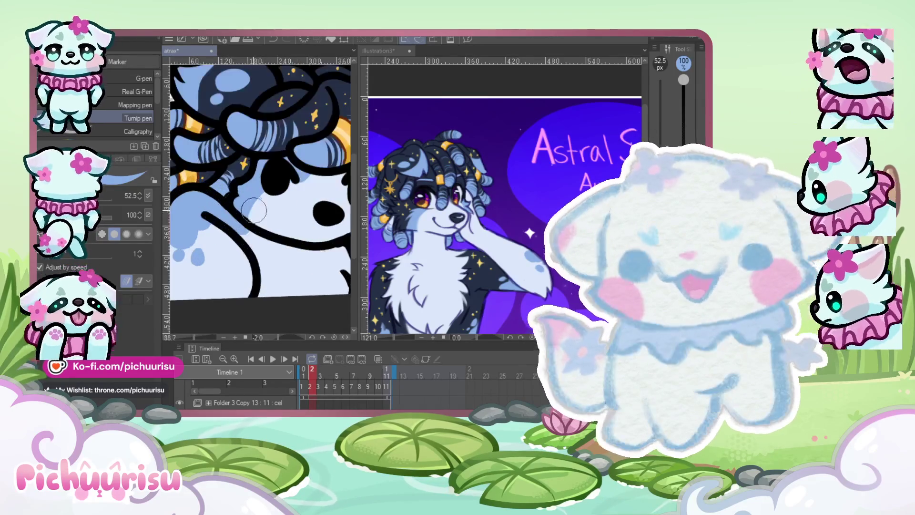
pyautogui.scroll(-2, 250, 227)
pyautogui.scroll(2, 239, 200)
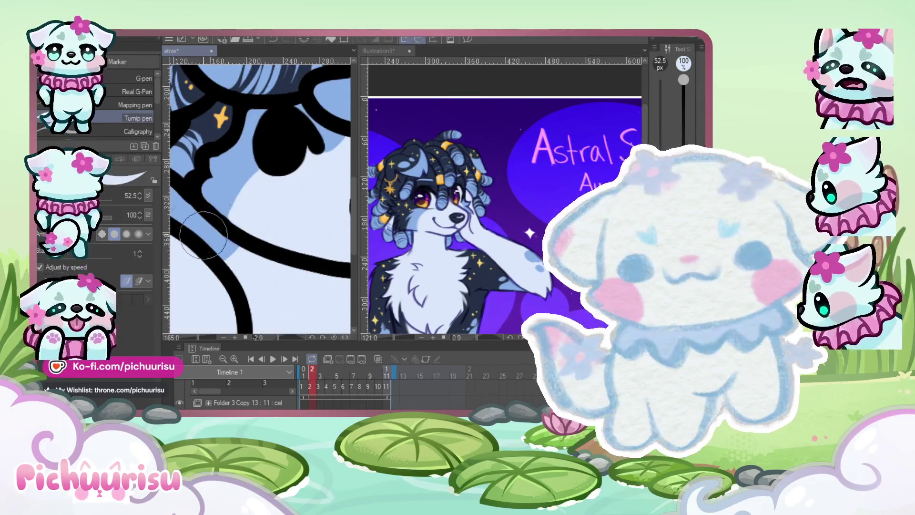
pyautogui.scroll(-1, 250, 186)
pyautogui.scroll(-2, 249, 187)
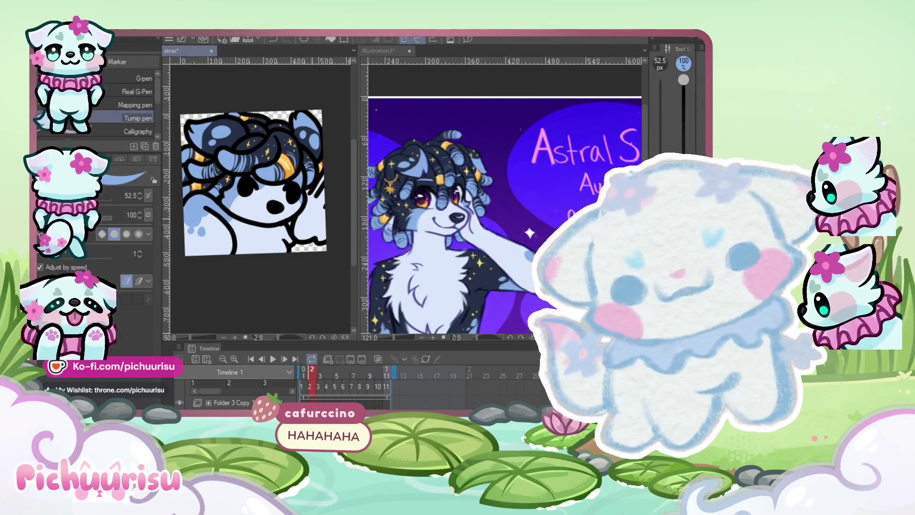
pyautogui.scroll(5, 275, 236)
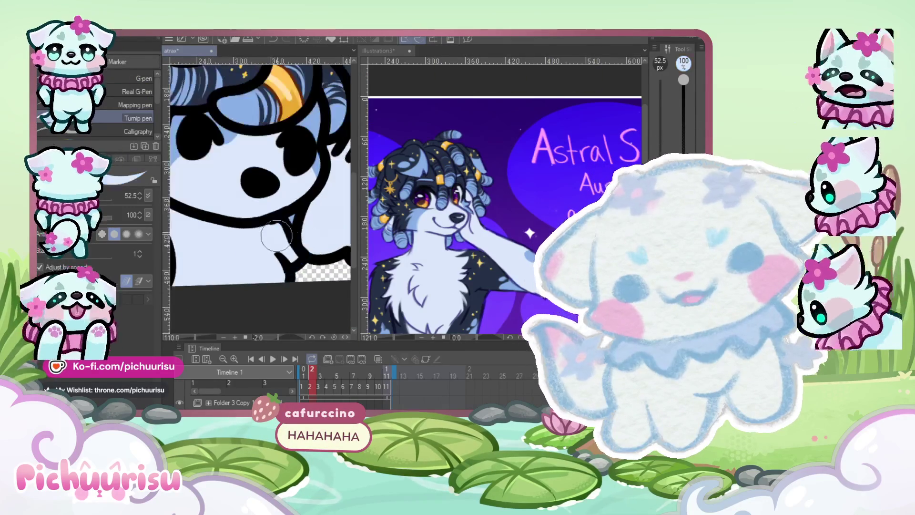
pyautogui.scroll(-5, 275, 236)
pyautogui.press('Right')
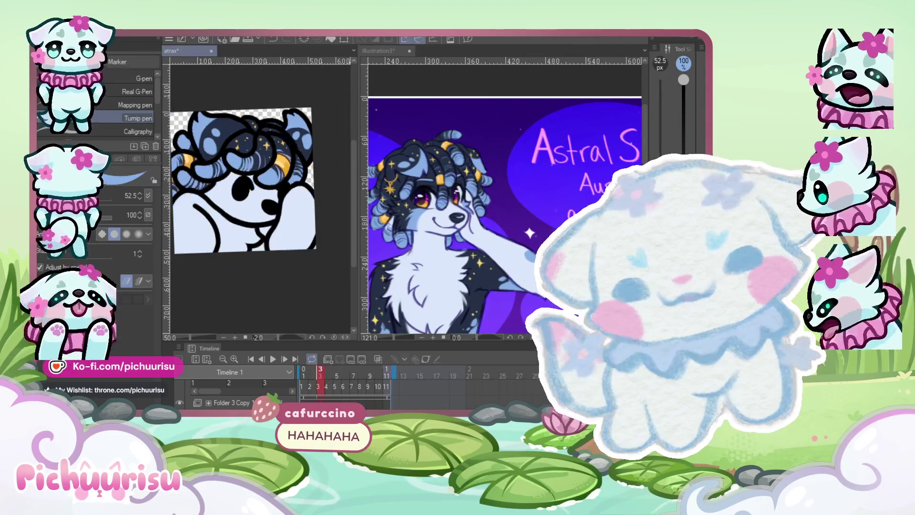
# Paint a light-blue stroke onto the character's fur on frame 3
pyautogui.scroll(2, 267, 181)
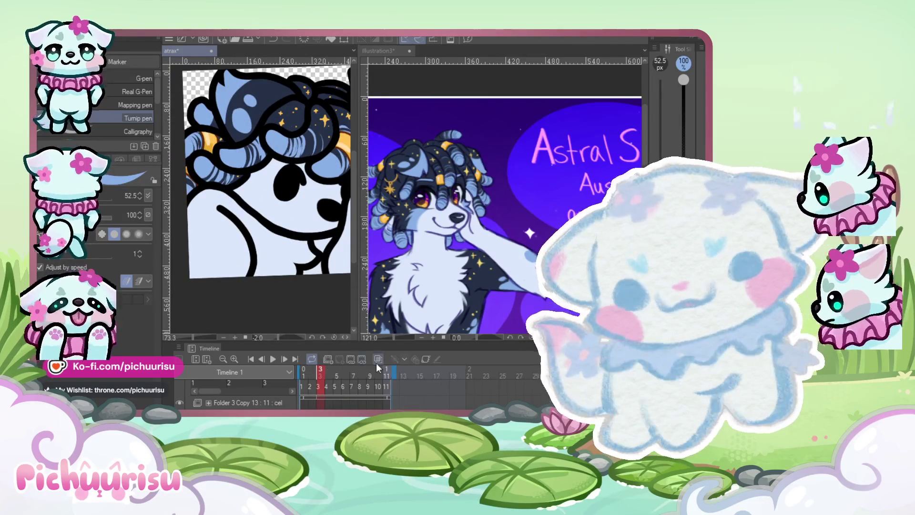
pyautogui.scroll(1, 210, 214)
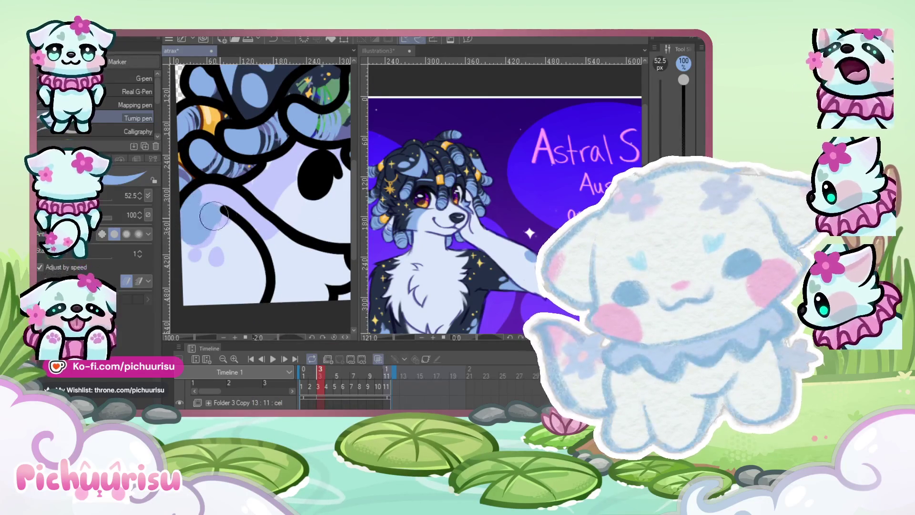
pyautogui.scroll(-1, 204, 232)
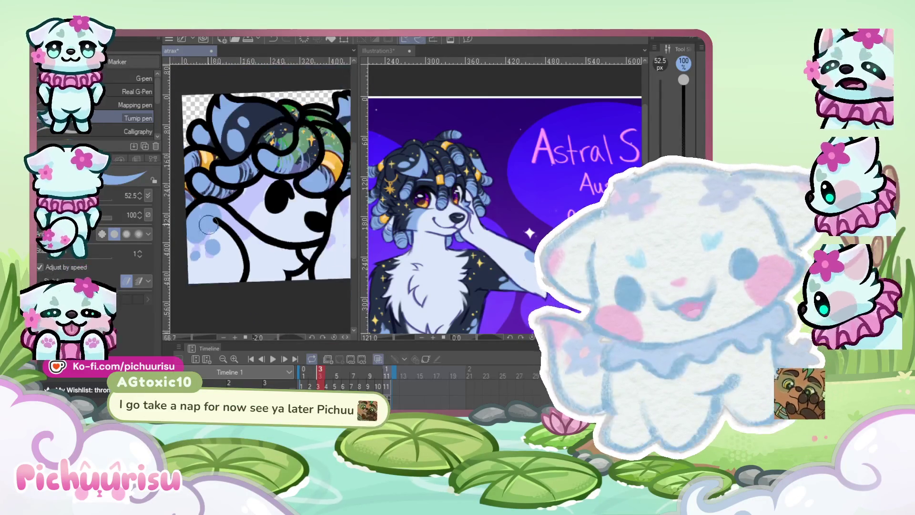
pyautogui.scroll(2, 204, 232)
pyautogui.scroll(-2, 228, 229)
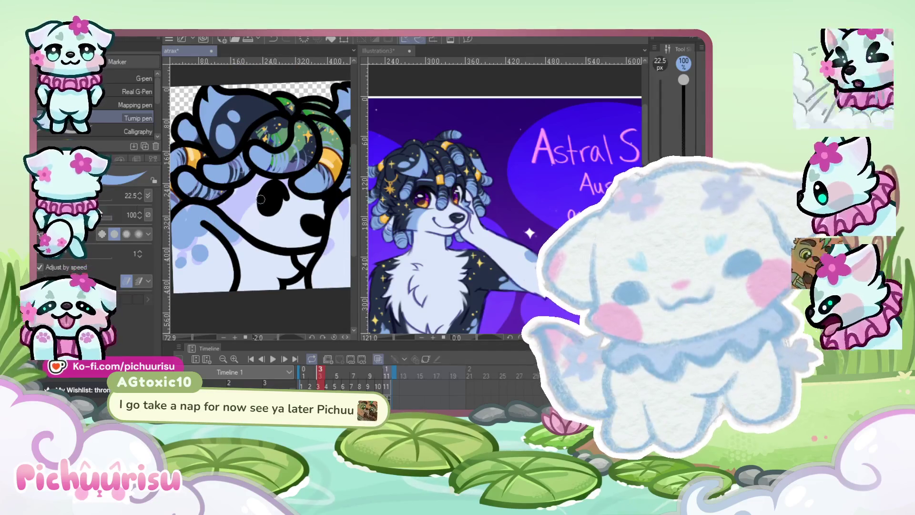
pyautogui.scroll(2, 238, 205)
pyautogui.moveTo(247, 200)
pyautogui.mouseDown()
pyautogui.moveTo(212, 214)
pyautogui.moveTo(233, 183)
pyautogui.moveTo(269, 169)
pyautogui.moveTo(293, 177)
pyautogui.mouseUp()
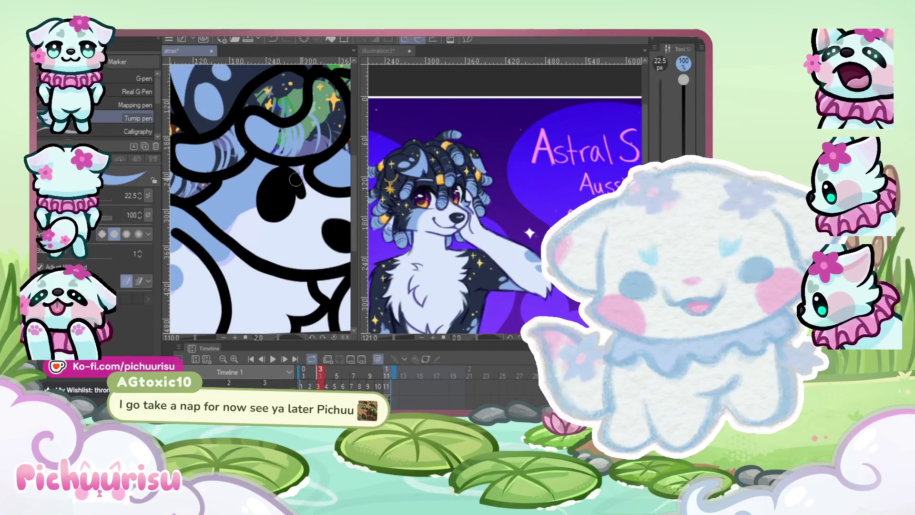
pyautogui.scroll(-1, 285, 183)
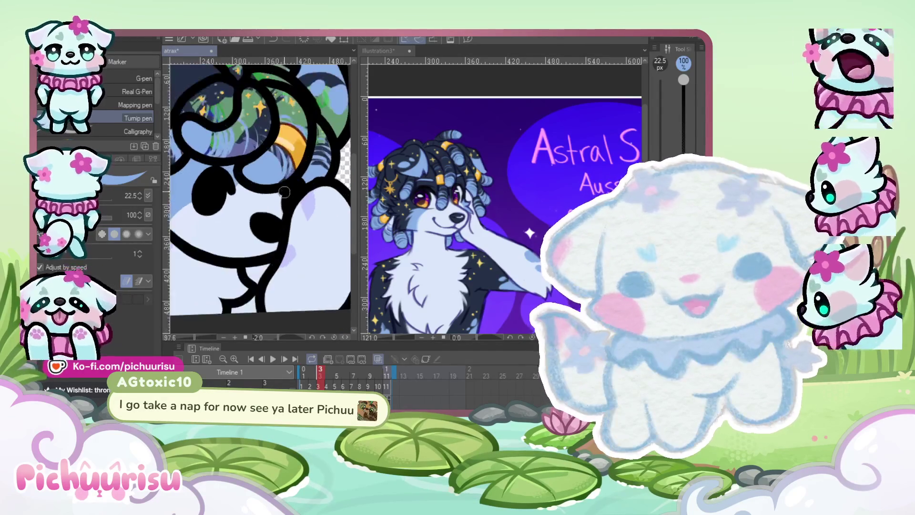
pyautogui.scroll(-4, 284, 190)
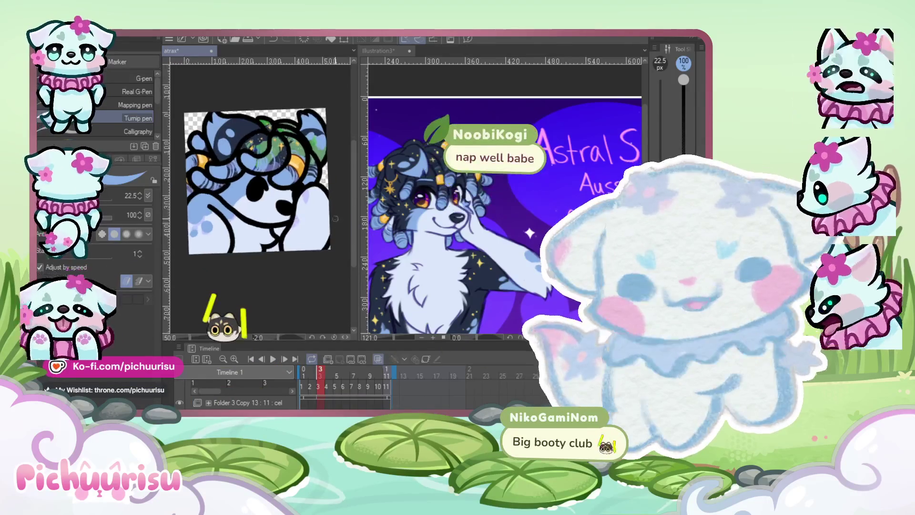
pyautogui.scroll(-1, 335, 218)
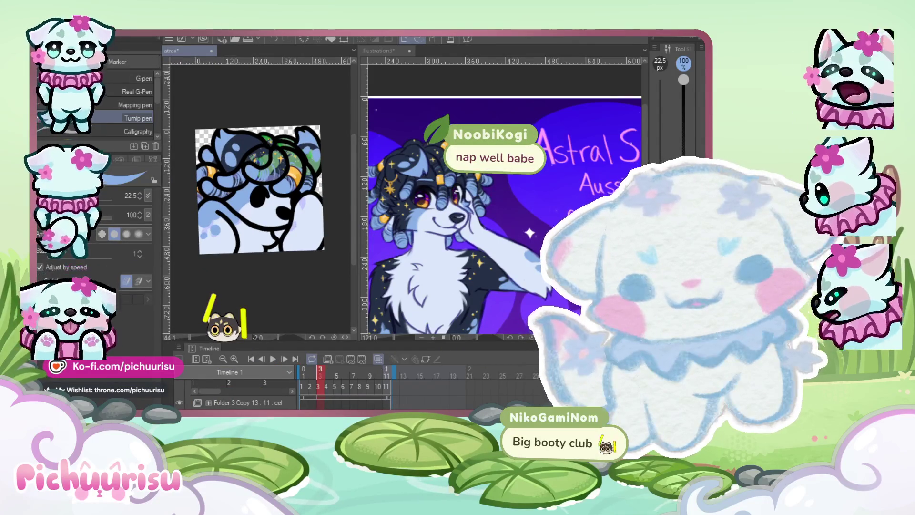
pyautogui.scroll(5, 282, 191)
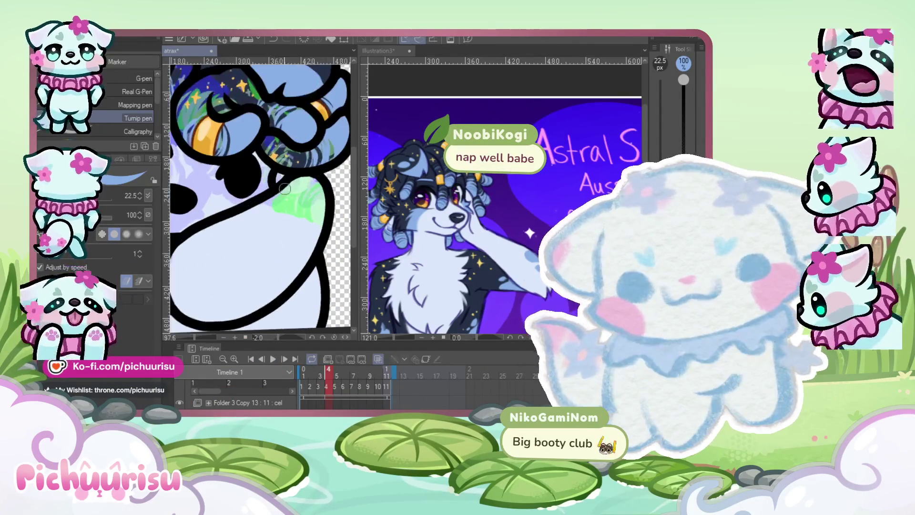
# Paint light blue over the two green patches on the character's neck
pyautogui.moveTo(290, 186)
pyautogui.mouseDown()
pyautogui.moveTo(295, 214)
pyautogui.moveTo(315, 191)
pyautogui.moveTo(300, 204)
pyautogui.moveTo(295, 184)
pyautogui.mouseUp()
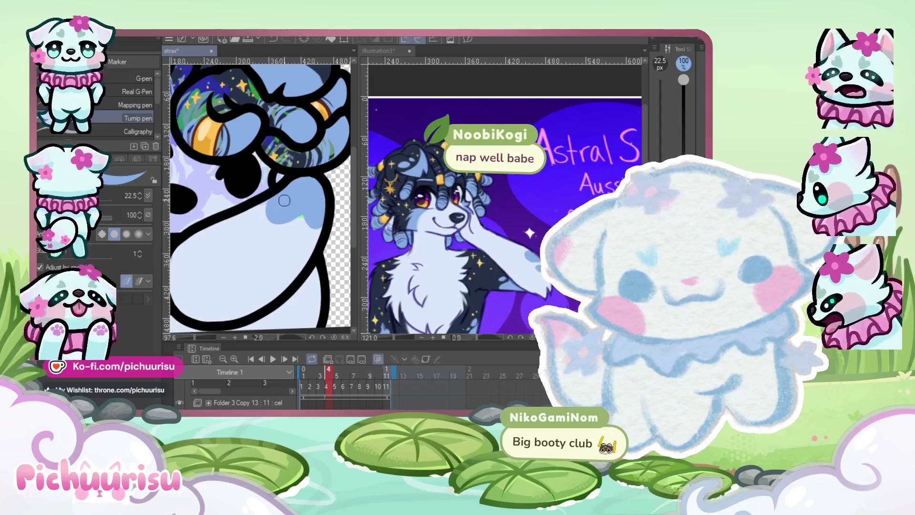
pyautogui.moveTo(252, 218); pyautogui.dragTo(250, 235)
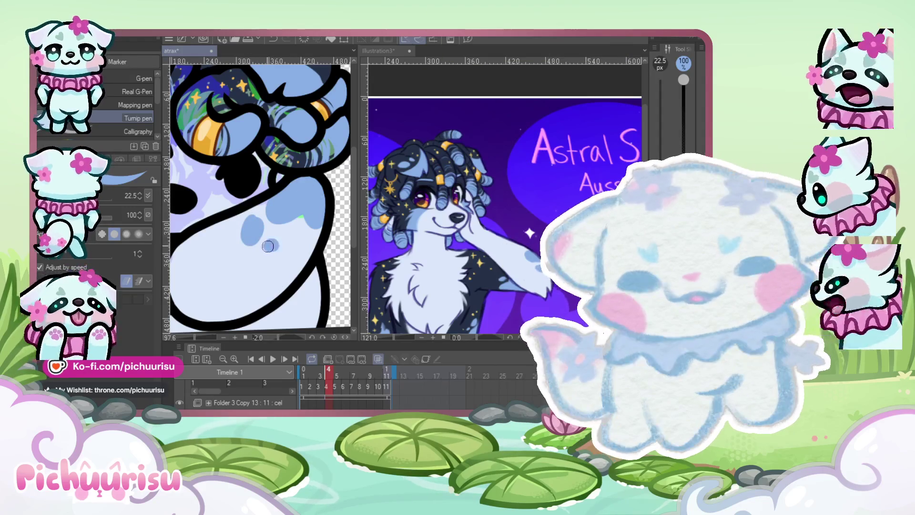
pyautogui.scroll(-5, 256, 204)
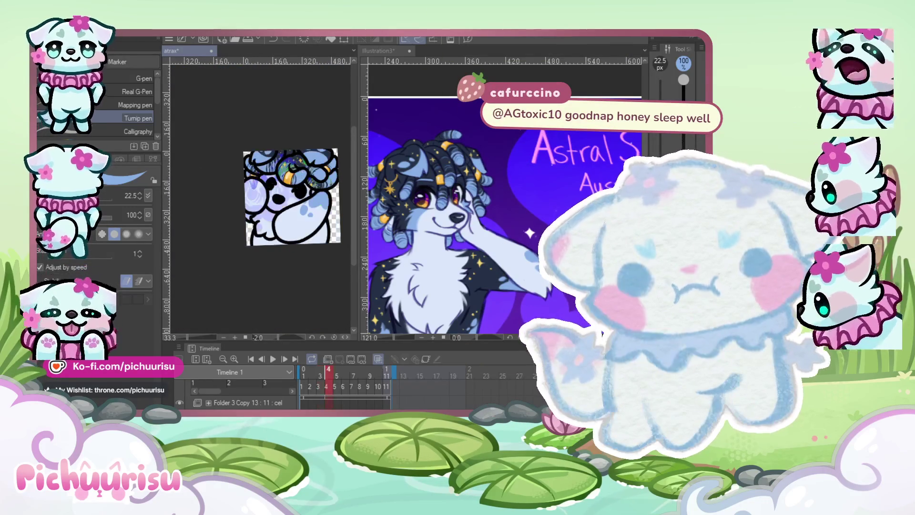
pyautogui.scroll(3, 242, 229)
pyautogui.scroll(4, 242, 229)
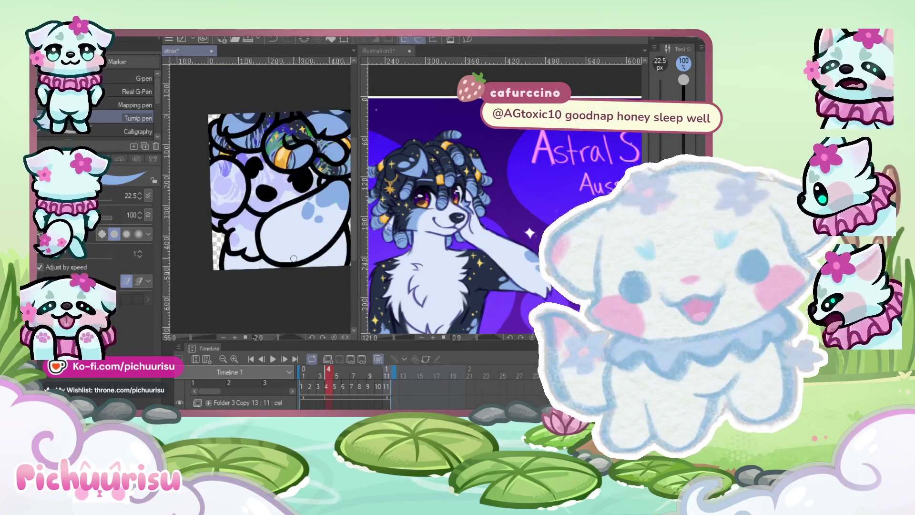
pyautogui.scroll(-5, 303, 262)
# Zoom in and out to check the repainted neck on the frame
pyautogui.scroll(2, 303, 262)
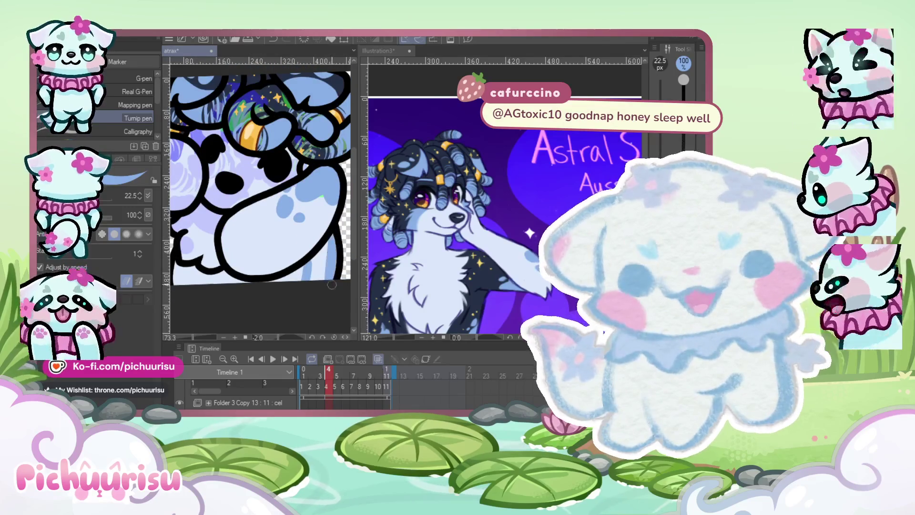
pyautogui.scroll(-2, 303, 266)
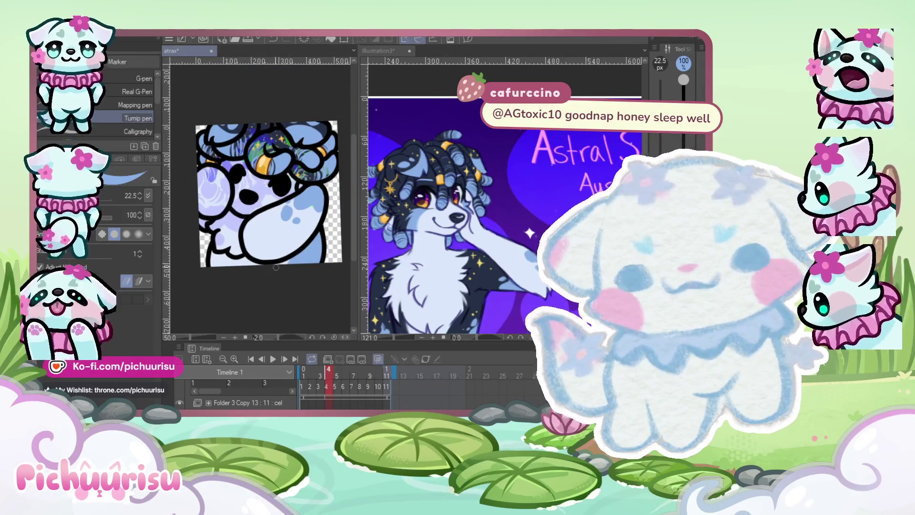
pyautogui.scroll(4, 291, 264)
pyautogui.scroll(-3, 286, 238)
pyautogui.scroll(2, 282, 218)
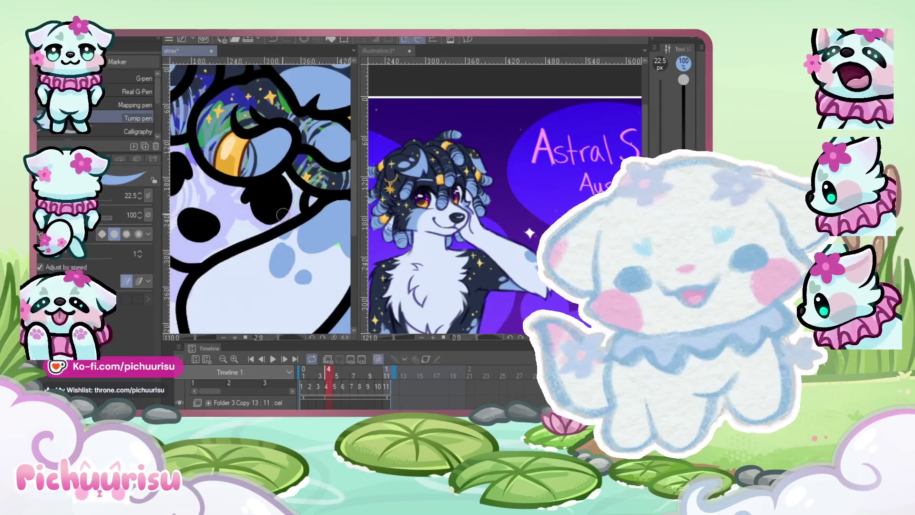
pyautogui.scroll(-1, 307, 199)
pyautogui.scroll(2, 196, 170)
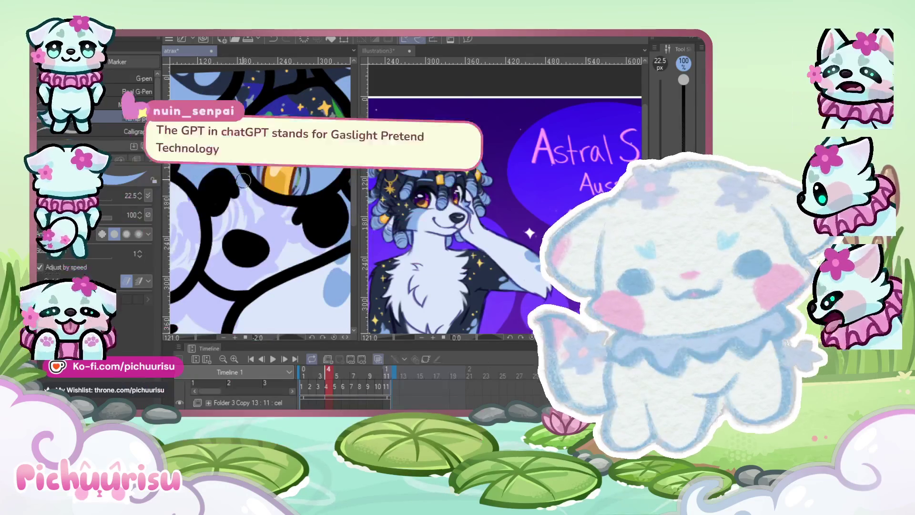
pyautogui.scroll(3, 312, 217)
pyautogui.scroll(-3, 305, 190)
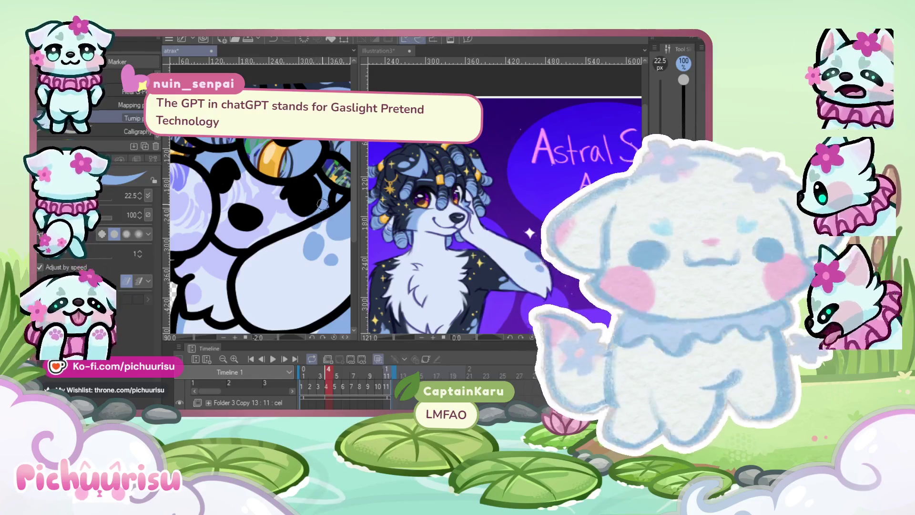
pyautogui.scroll(-3, 253, 238)
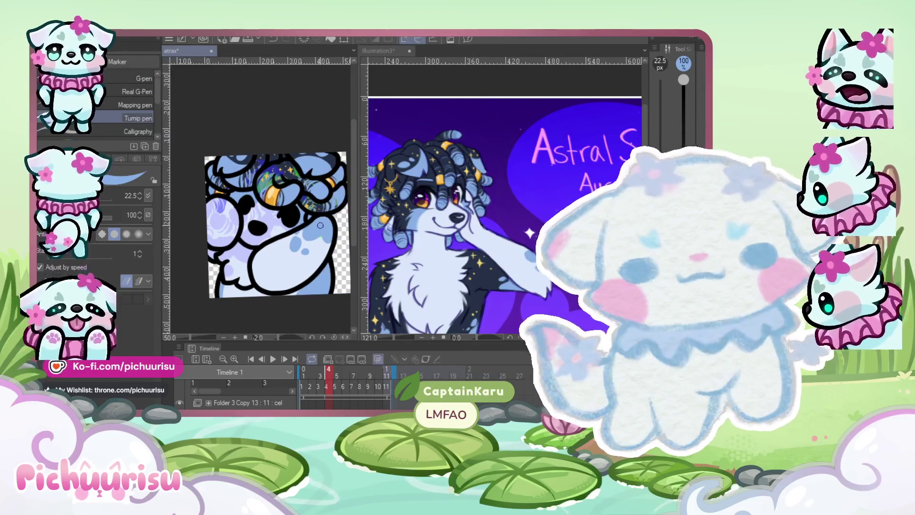
pyautogui.scroll(5, 301, 226)
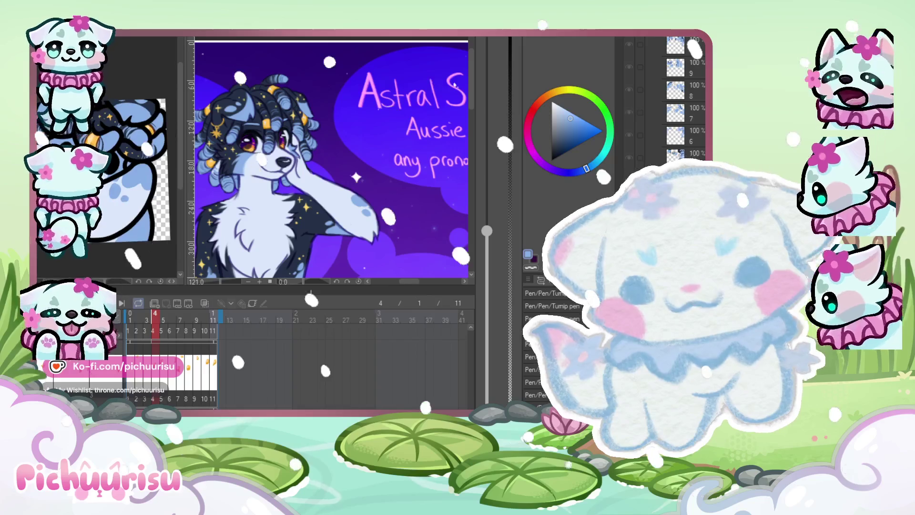
# Select frame 5 of the emote animation in the Timeline
pyautogui.click(164, 320)
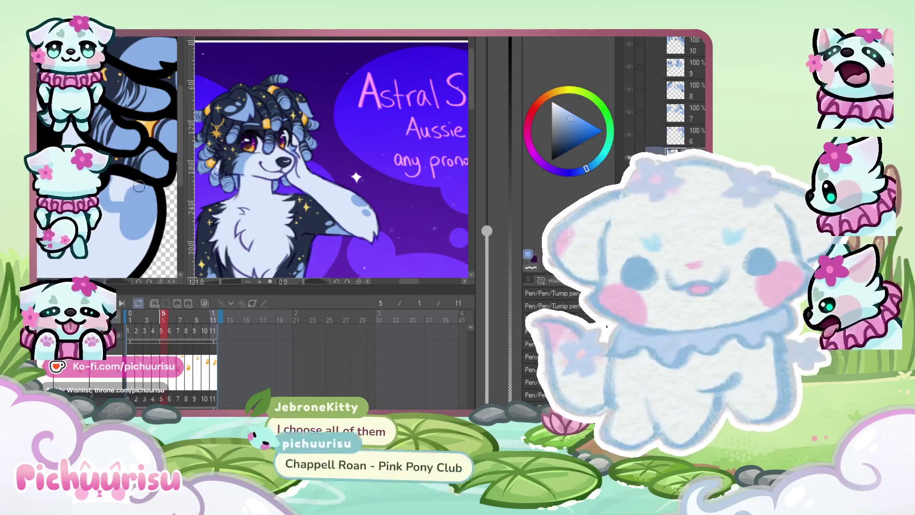
# Pan to the orange horn and eyedropper the dark lineart and light-blue fur colours
pyautogui.moveTo(126, 190); pyautogui.dragTo(111, 138)
pyautogui.scroll(-2, 115, 168)
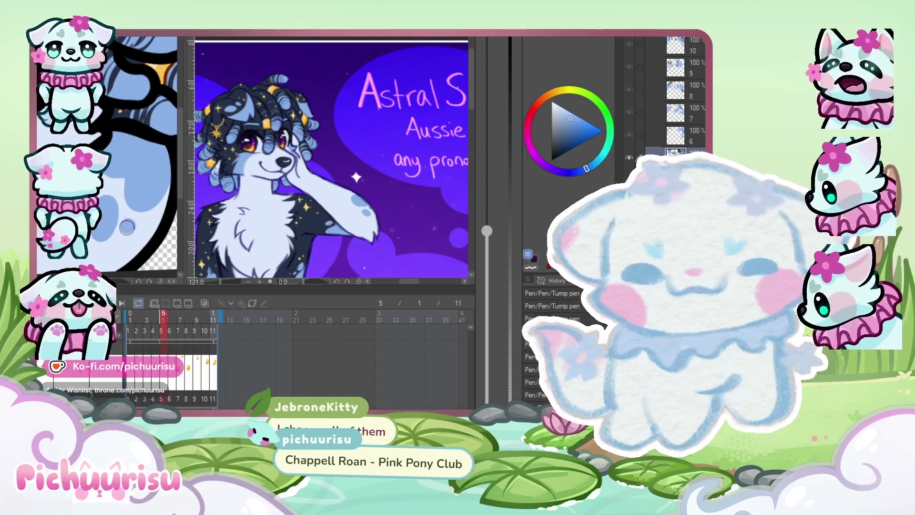
pyautogui.scroll(-2, 88, 141)
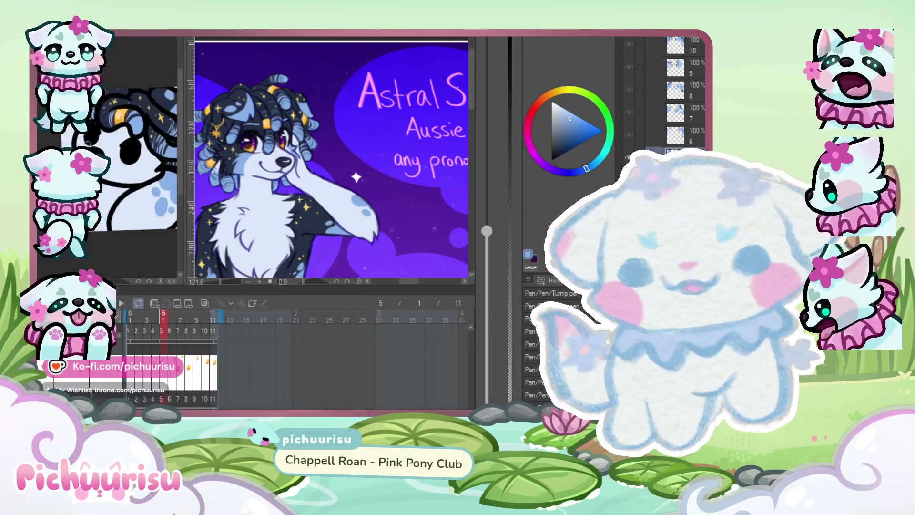
pyautogui.scroll(2, 88, 140)
pyautogui.scroll(3, 122, 144)
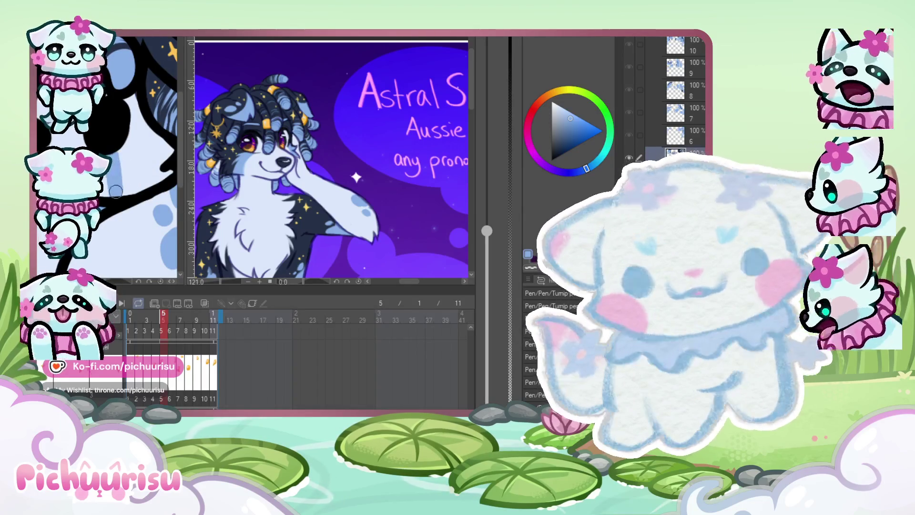
pyautogui.scroll(-3, 122, 176)
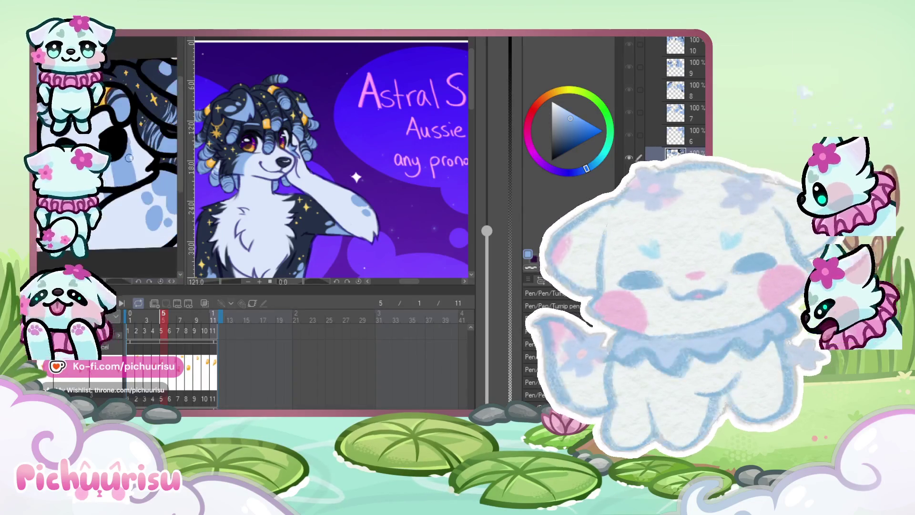
pyautogui.scroll(2, 140, 162)
pyautogui.keyDown('alt'); pyautogui.click(125, 122); pyautogui.keyUp('alt')
pyautogui.keyDown('alt'); pyautogui.click(124, 123); pyautogui.keyUp('alt')
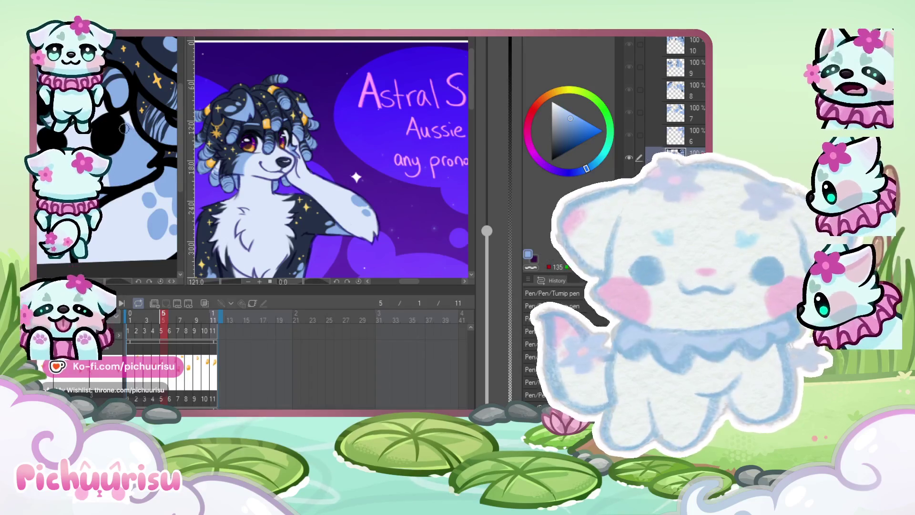
# Redraw the lineart near the orange horn, then step forward to frame 6
pyautogui.scroll(3, 100, 111)
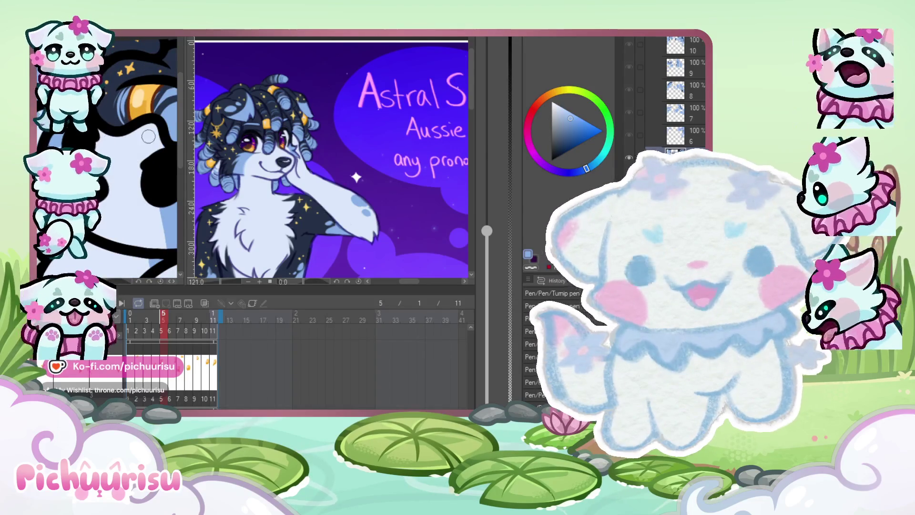
pyautogui.scroll(2, 152, 134)
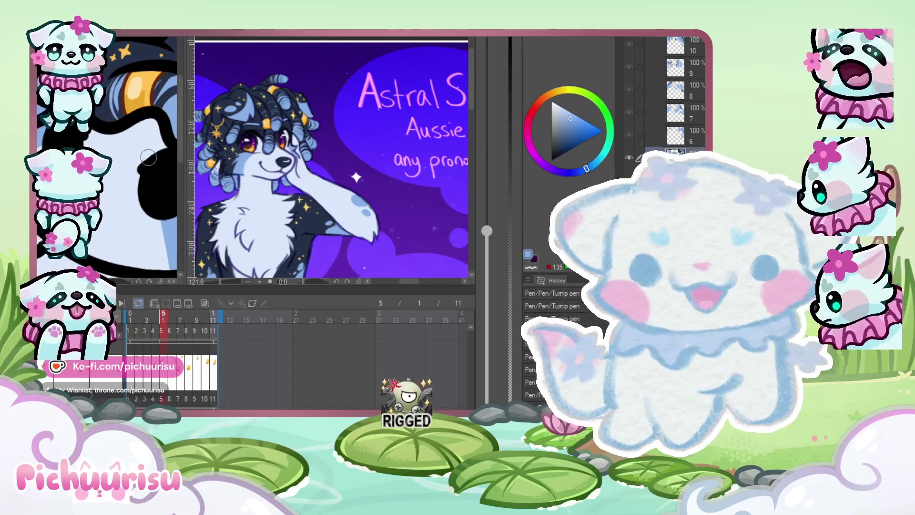
pyautogui.moveTo(81, 138); pyautogui.dragTo(121, 124)
pyautogui.scroll(2, 108, 135)
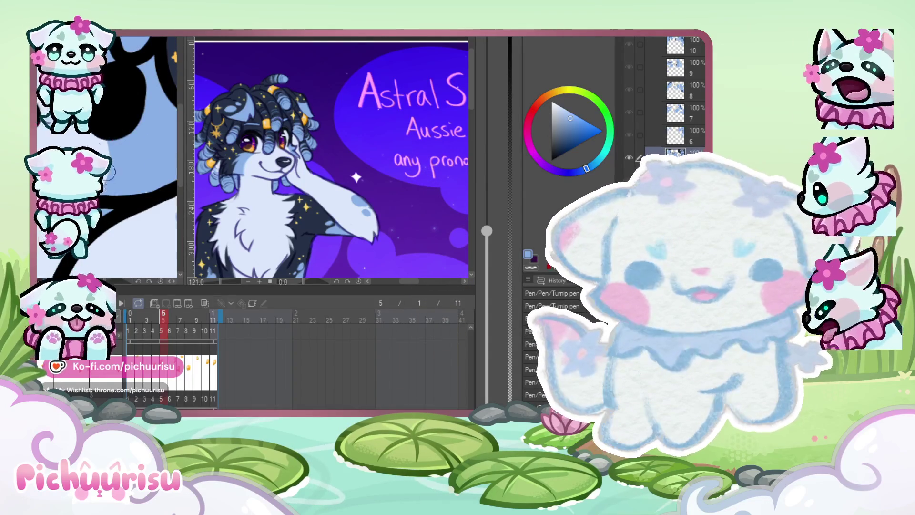
pyautogui.scroll(-4, 108, 143)
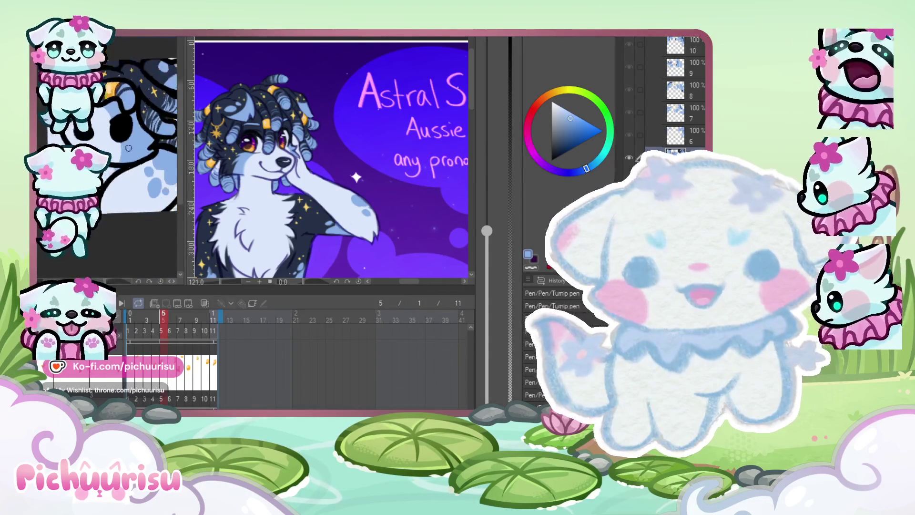
pyautogui.scroll(1, 108, 142)
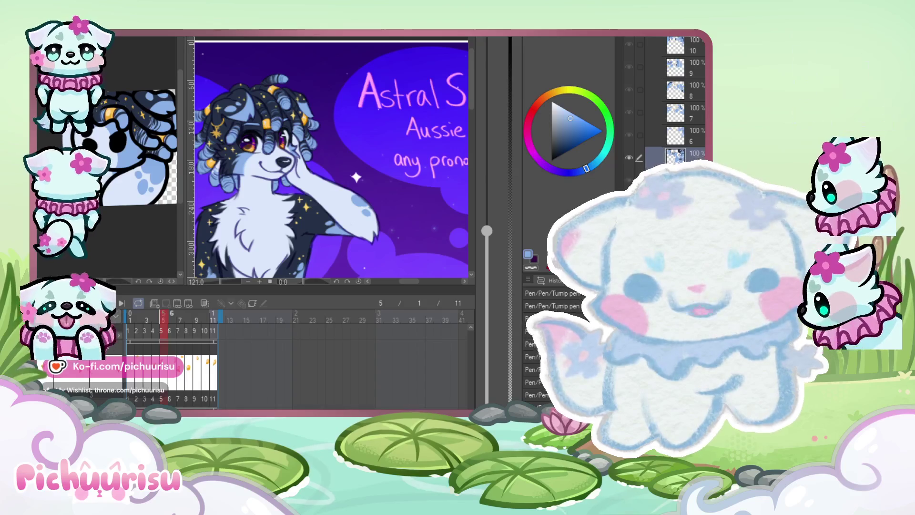
pyautogui.press('Right')
pyautogui.scroll(4, 122, 155)
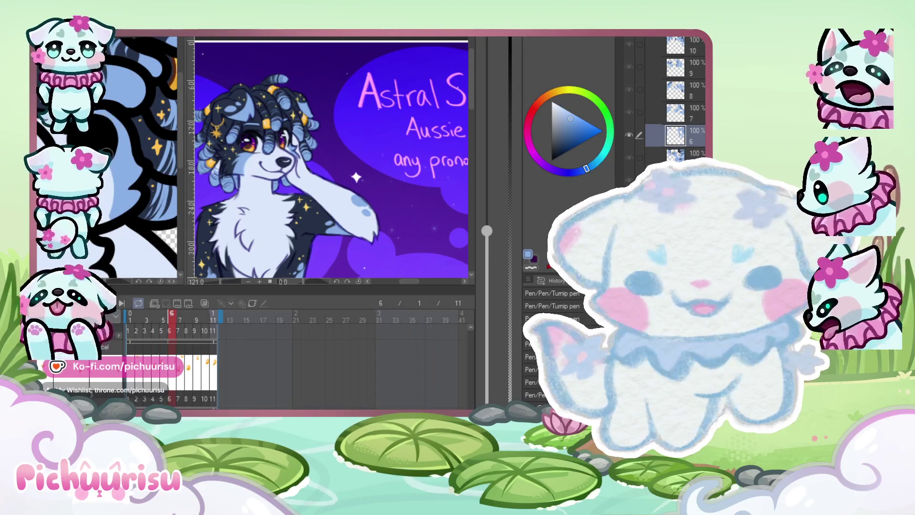
# Draw dark marks into the hair on frame 6, then undo them
pyautogui.scroll(-5, 115, 196)
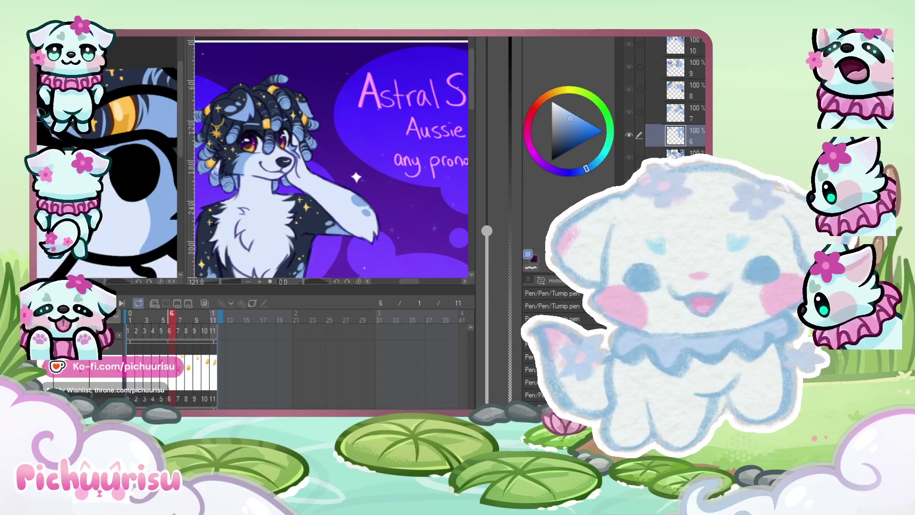
pyautogui.scroll(2, 108, 158)
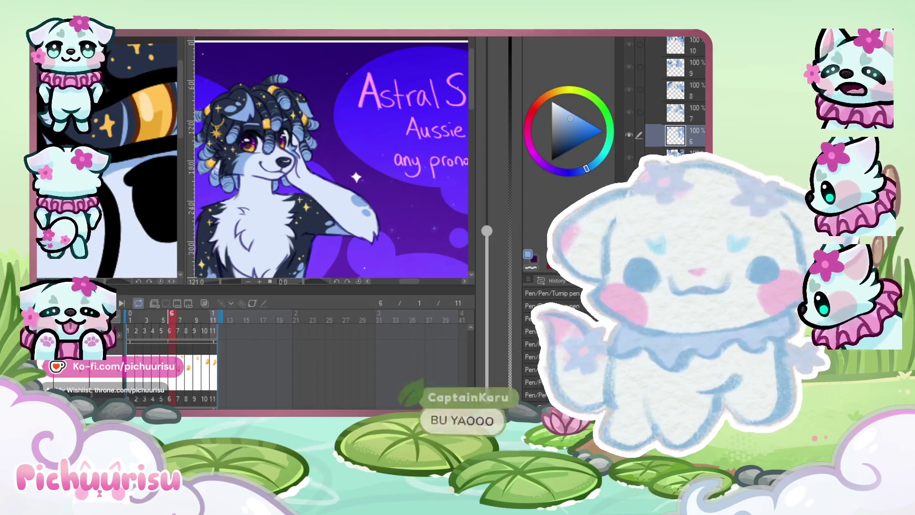
pyautogui.scroll(-3, 114, 162)
pyautogui.scroll(4, 109, 162)
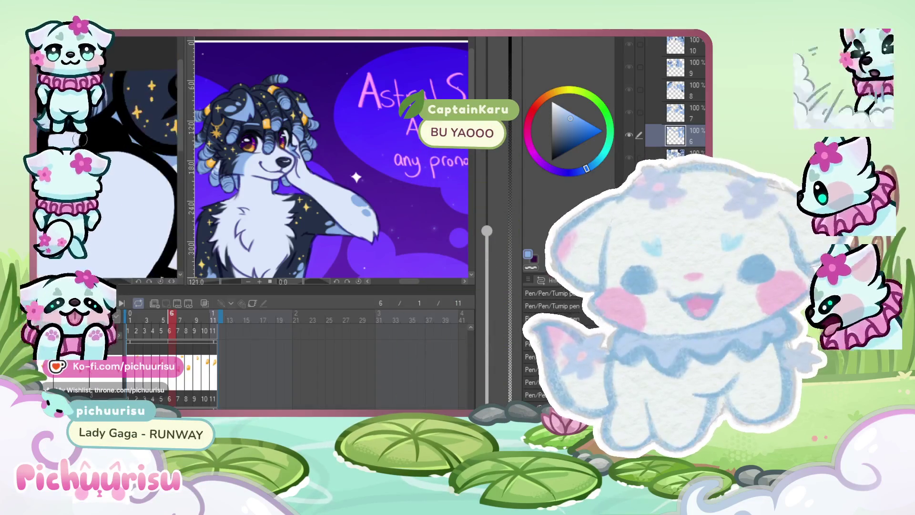
pyautogui.scroll(-3, 107, 158)
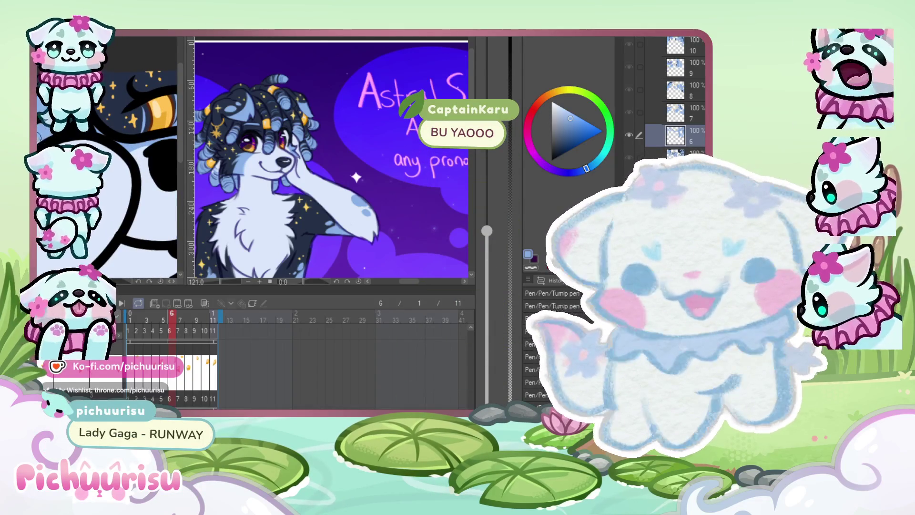
pyautogui.scroll(-4, 109, 162)
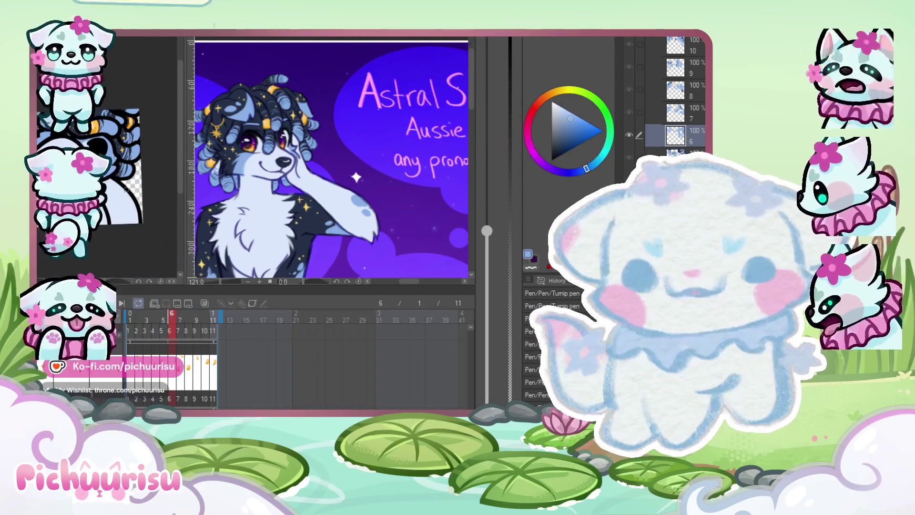
pyautogui.scroll(5, 107, 157)
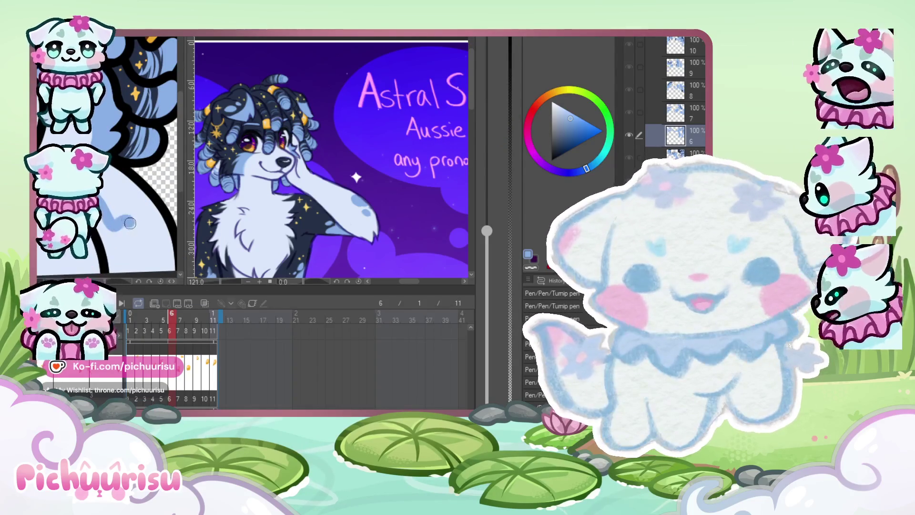
pyautogui.moveTo(157, 210); pyautogui.dragTo(146, 239)
pyautogui.moveTo(162, 189); pyautogui.dragTo(143, 229)
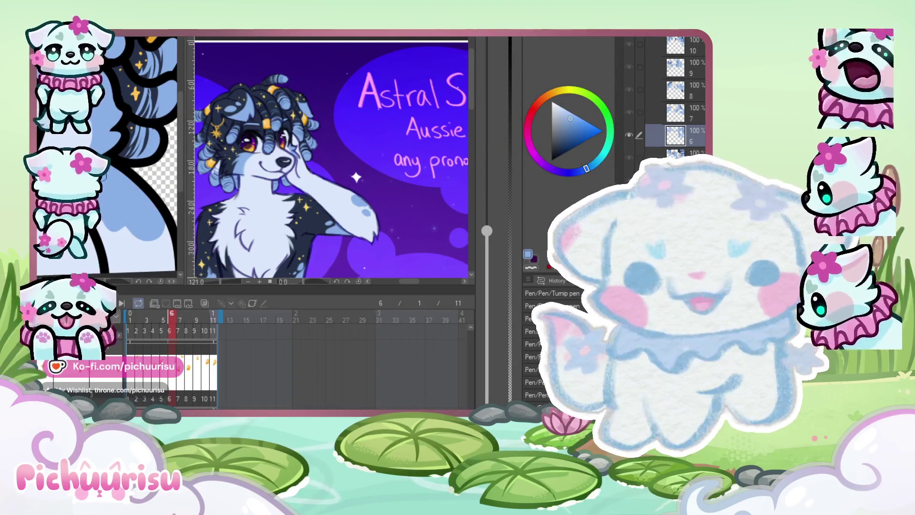
pyautogui.scroll(2, 103, 195)
pyautogui.hotkey('ctrl', 'z')
# Paint a darker blue stroke and a soft darker blue patch in the hair
pyautogui.moveTo(140, 227); pyautogui.dragTo(144, 215)
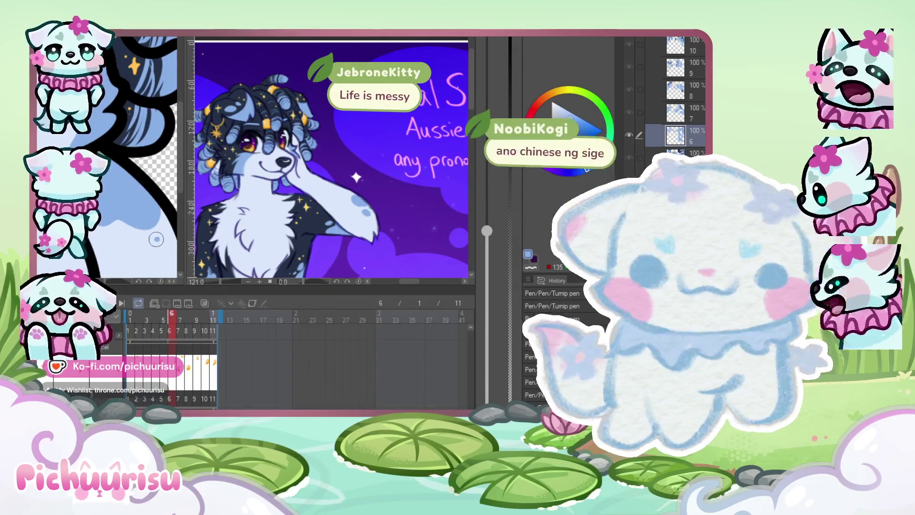
pyautogui.moveTo(145, 240)
pyautogui.mouseDown()
pyautogui.moveTo(134, 250)
pyautogui.moveTo(155, 239)
pyautogui.moveTo(135, 244)
pyautogui.mouseUp()
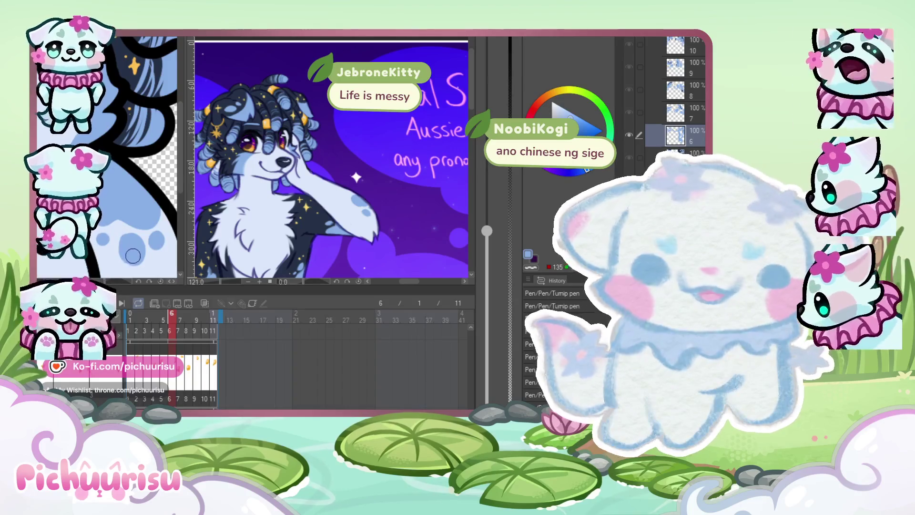
pyautogui.scroll(-2, 116, 228)
pyautogui.scroll(3, 111, 265)
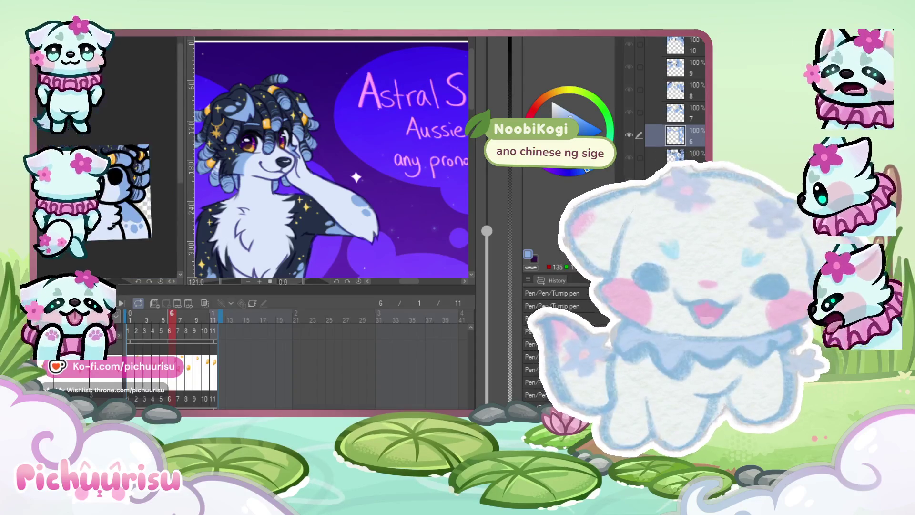
pyautogui.scroll(2, 111, 265)
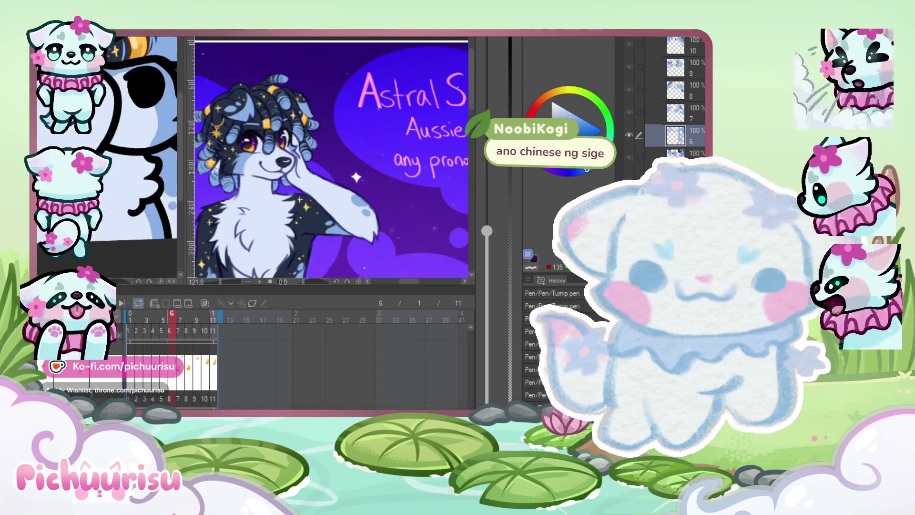
# Step the animation forward to frame 7 and zoom around to inspect it
pyautogui.scroll(-3, 111, 265)
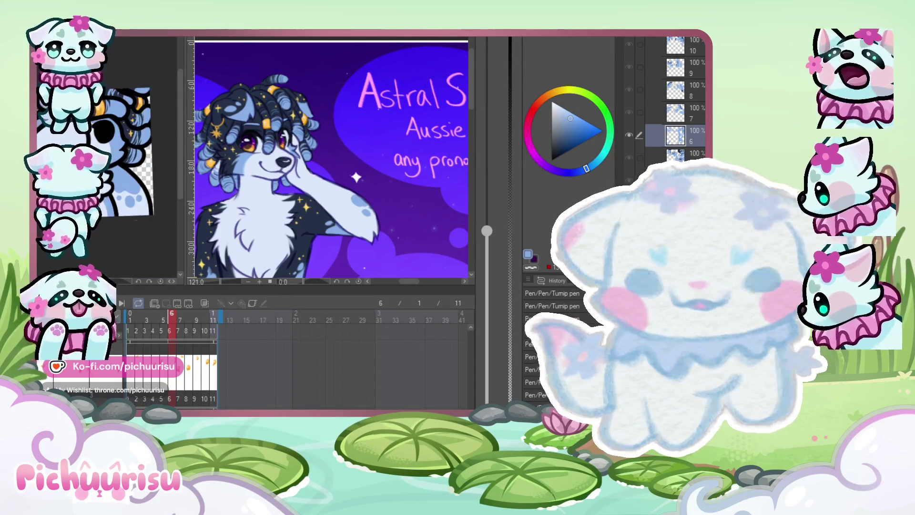
pyautogui.scroll(3, 111, 266)
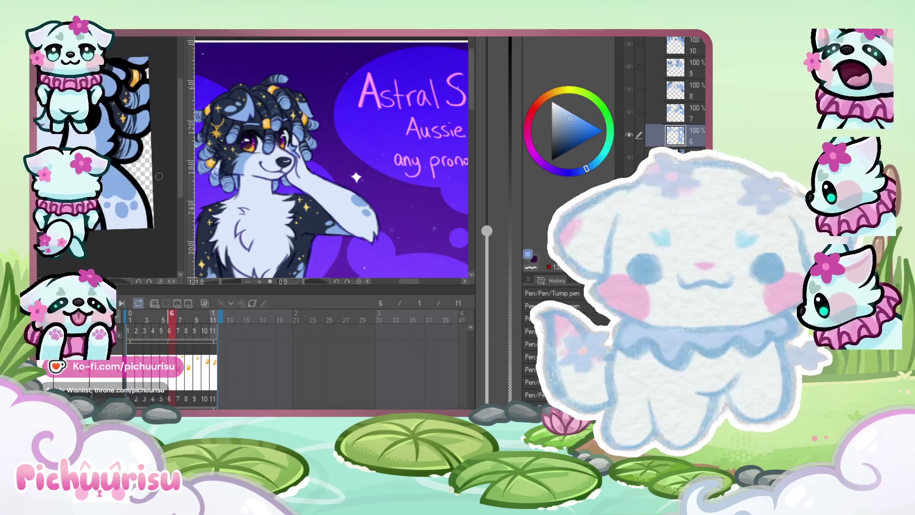
pyautogui.hotkey('ctrl', 'Right')
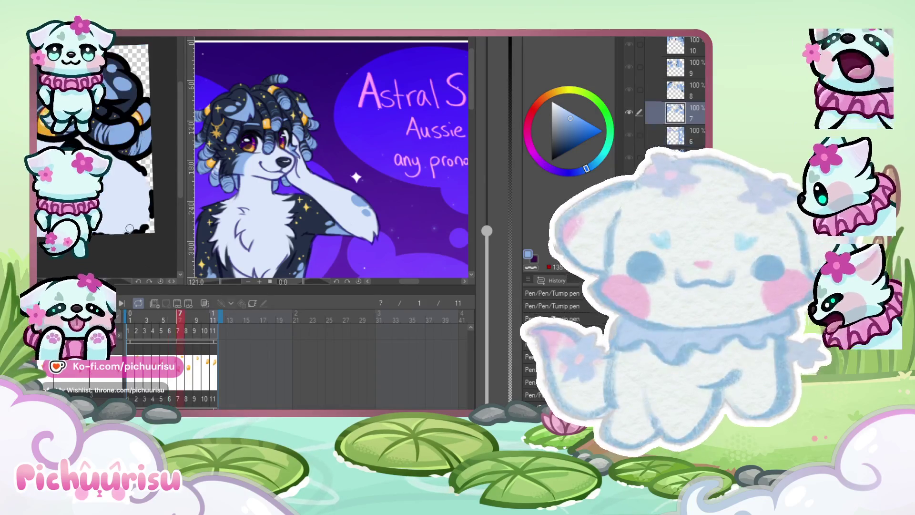
pyautogui.scroll(3, 111, 265)
pyautogui.scroll(-3, 143, 142)
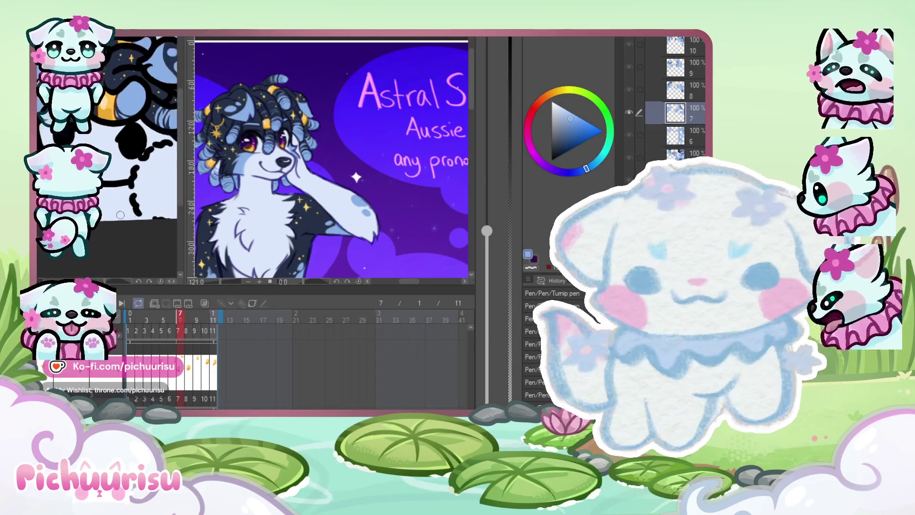
pyautogui.scroll(3, 143, 143)
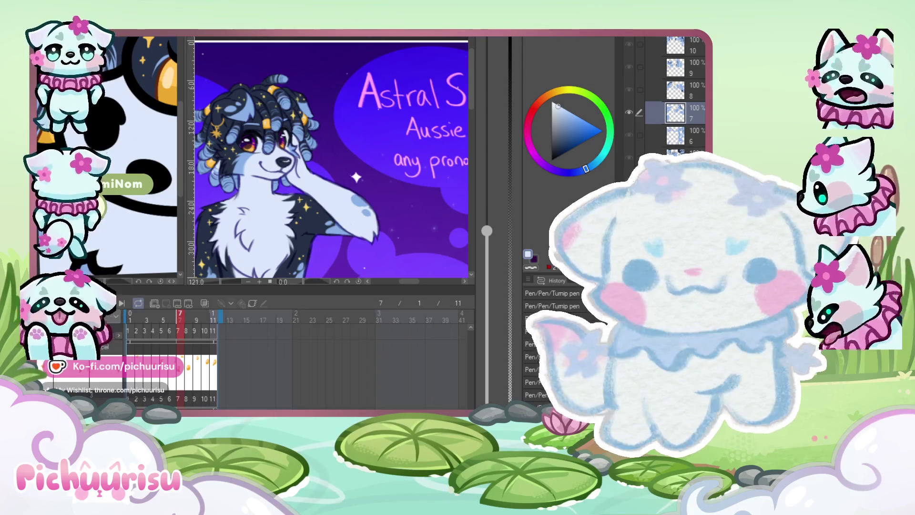
pyautogui.scroll(-3, 109, 157)
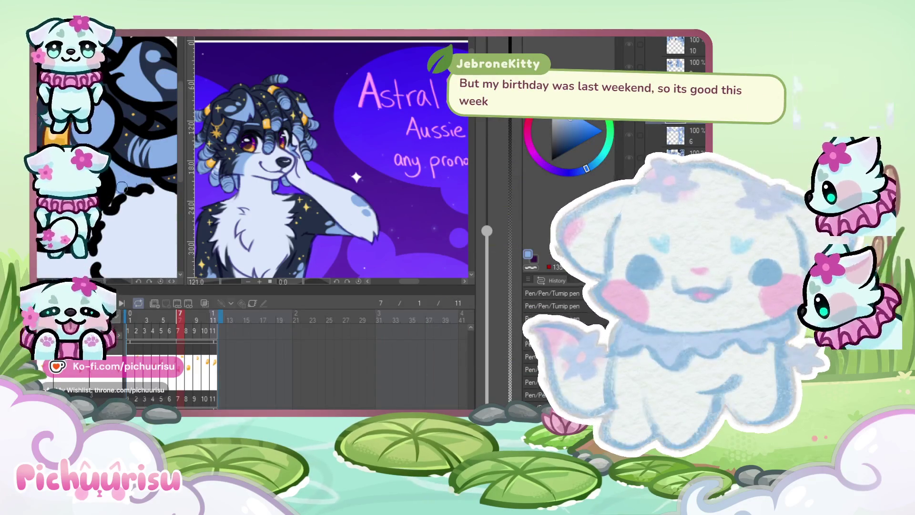
pyautogui.scroll(-3, 137, 178)
pyautogui.scroll(3, 109, 167)
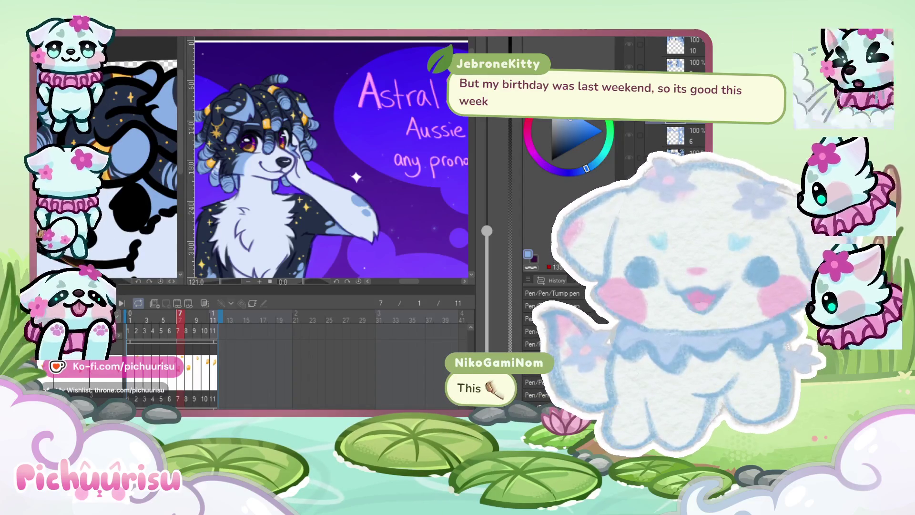
# Bring the Illustration3 Astral Sparx reference sheet into focus
pyautogui.scroll(2, 114, 211)
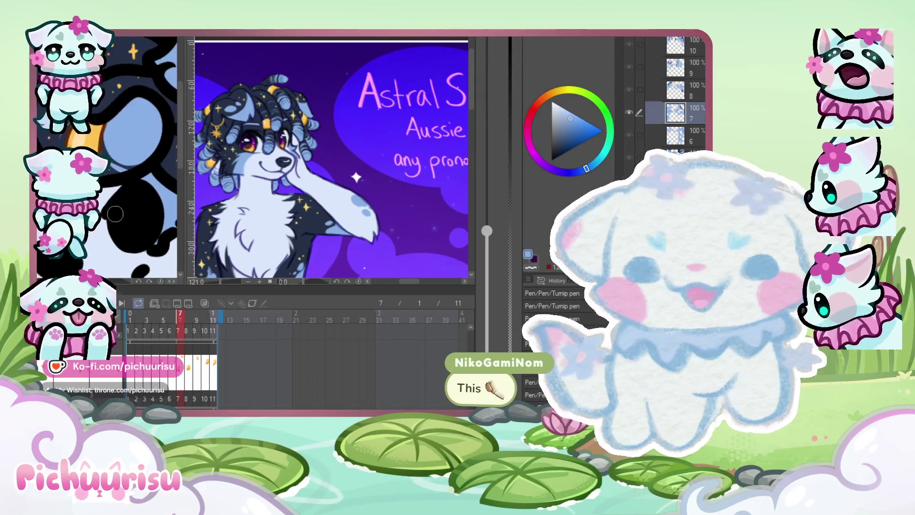
pyautogui.scroll(3, 129, 191)
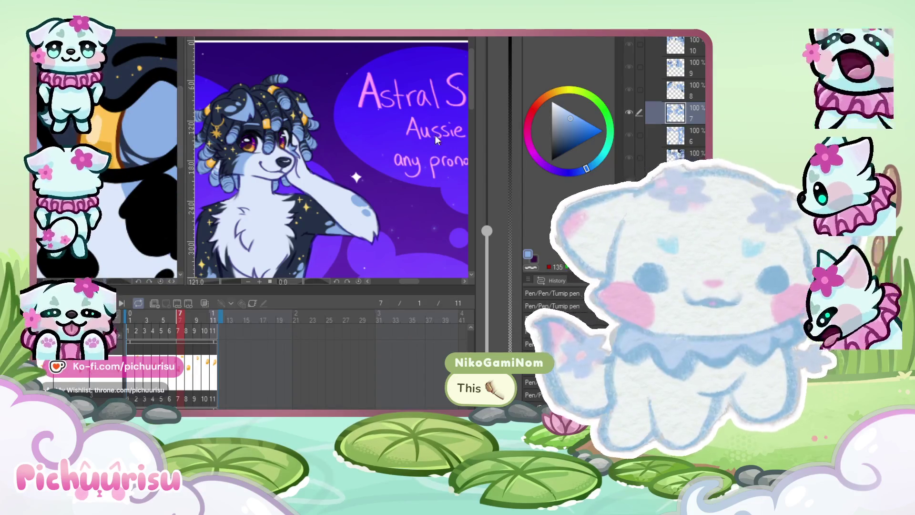
pyautogui.hotkey('ctrl', 'Tab')
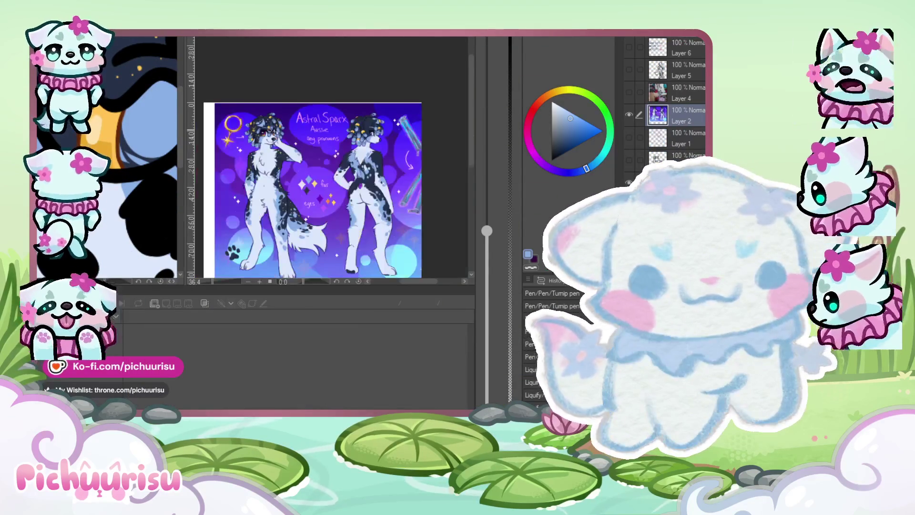
# Back on the emote canvas, draw a blue curved stroke on the body, then undo it to redraw
pyautogui.hotkey('ctrl', 'Tab')
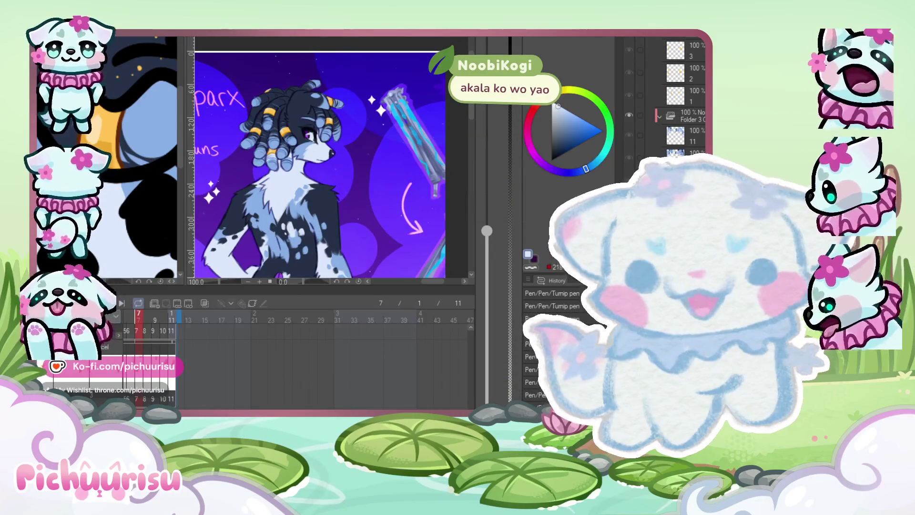
pyautogui.scroll(-3, 107, 157)
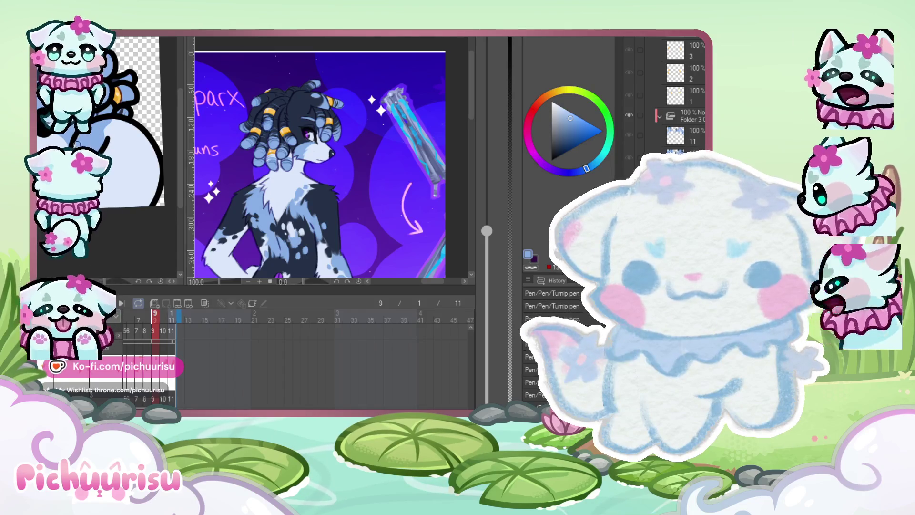
pyautogui.moveTo(116, 121)
pyautogui.mouseDown()
pyautogui.moveTo(133, 155)
pyautogui.moveTo(122, 132)
pyautogui.mouseUp()
pyautogui.hotkey('ctrl', 'z')
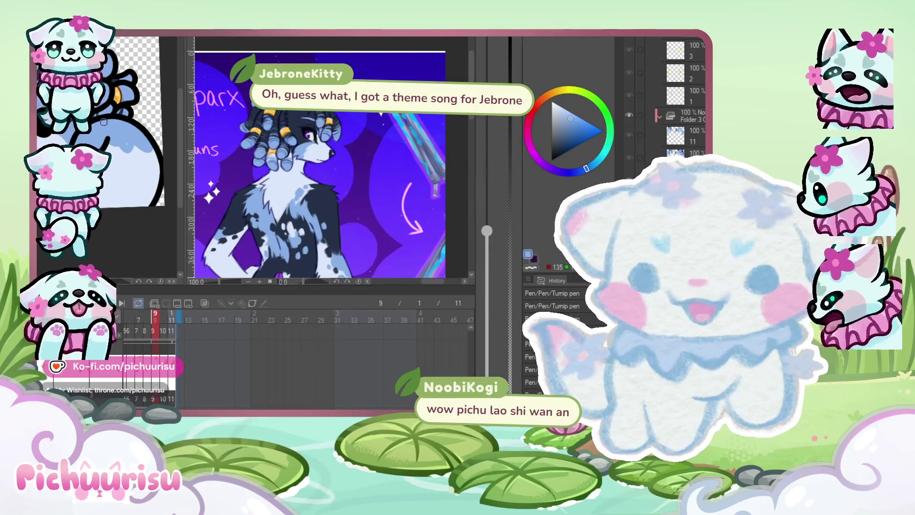
pyautogui.scroll(2, 143, 139)
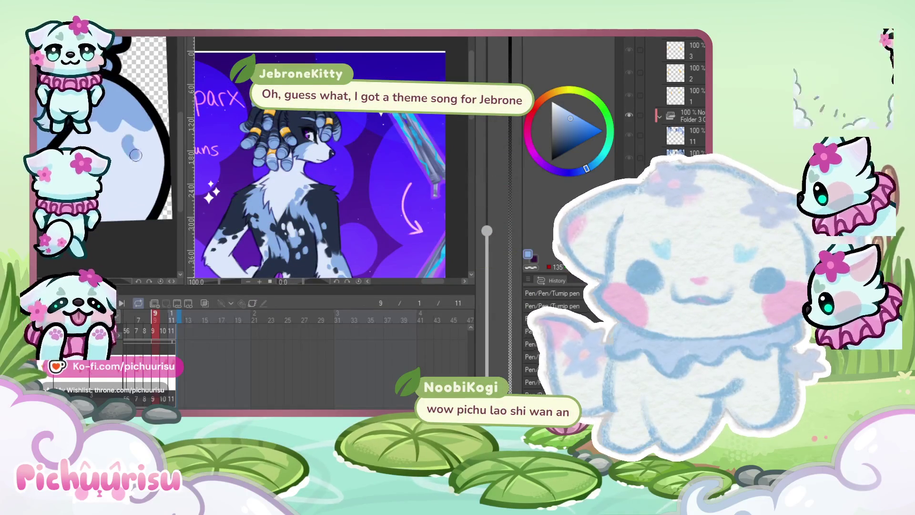
pyautogui.scroll(-3, 123, 115)
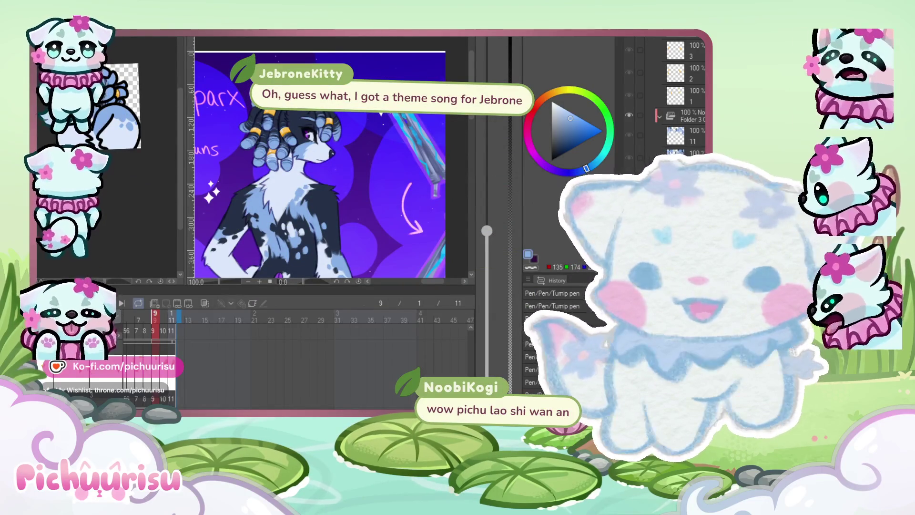
pyautogui.scroll(3, 143, 114)
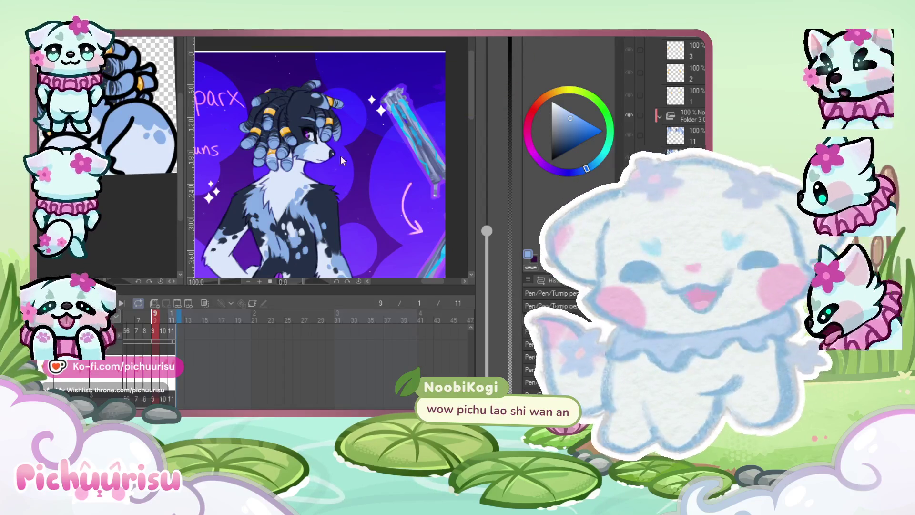
pyautogui.scroll(-1, 294, 147)
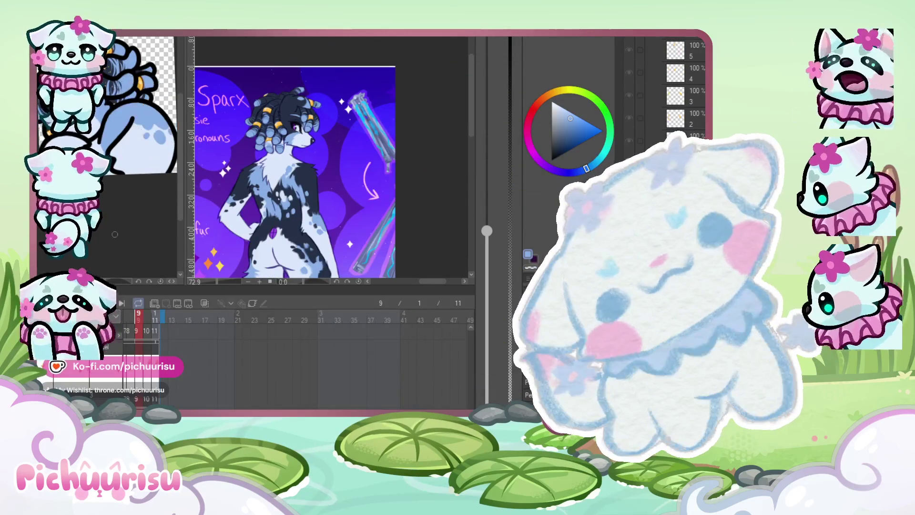
# Advance the emote animation to frame 10
pyautogui.scroll(2, 146, 107)
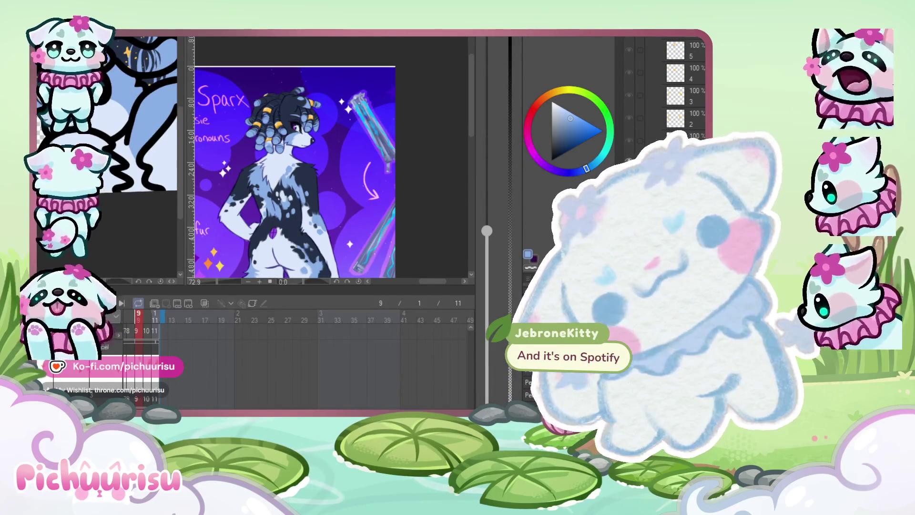
pyautogui.scroll(-3, 110, 114)
pyautogui.click(148, 330)
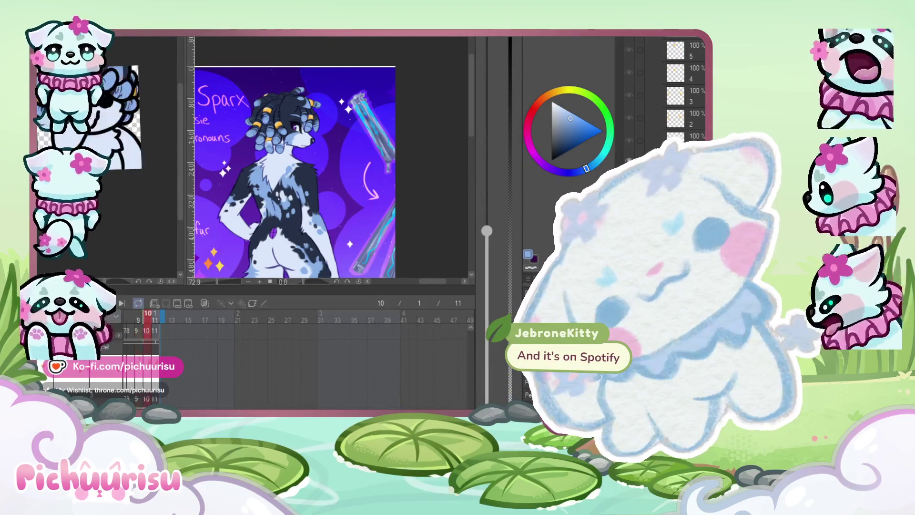
# Zoom in on the character's hair, then step forward to frame 11
pyautogui.scroll(1, 110, 143)
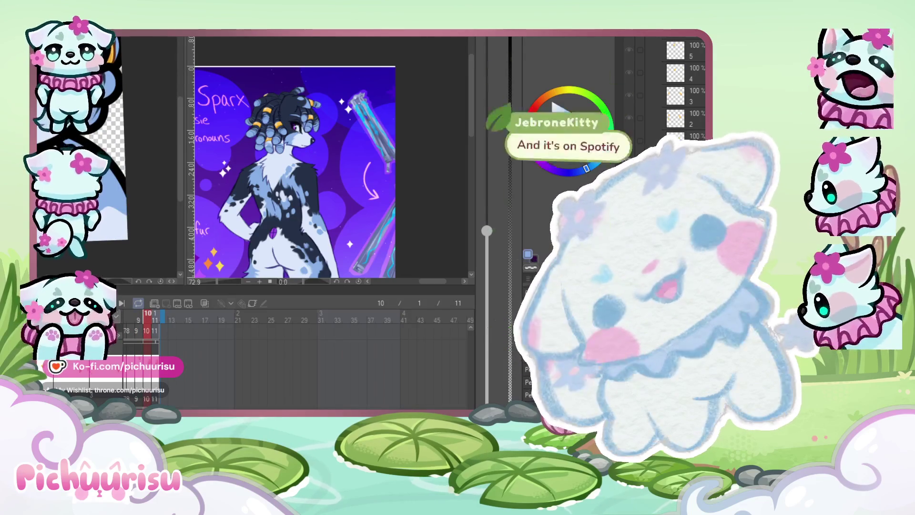
pyautogui.scroll(3, 109, 143)
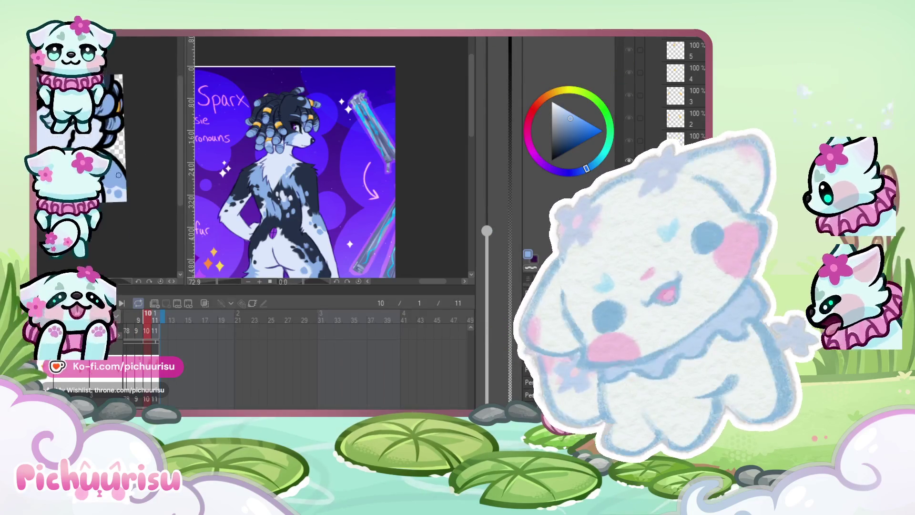
pyautogui.scroll(2, 123, 222)
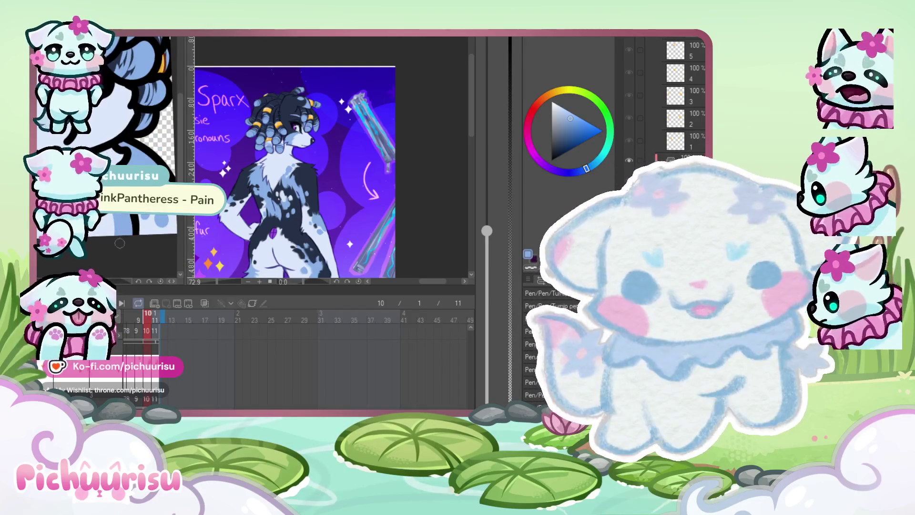
pyautogui.scroll(2, 123, 222)
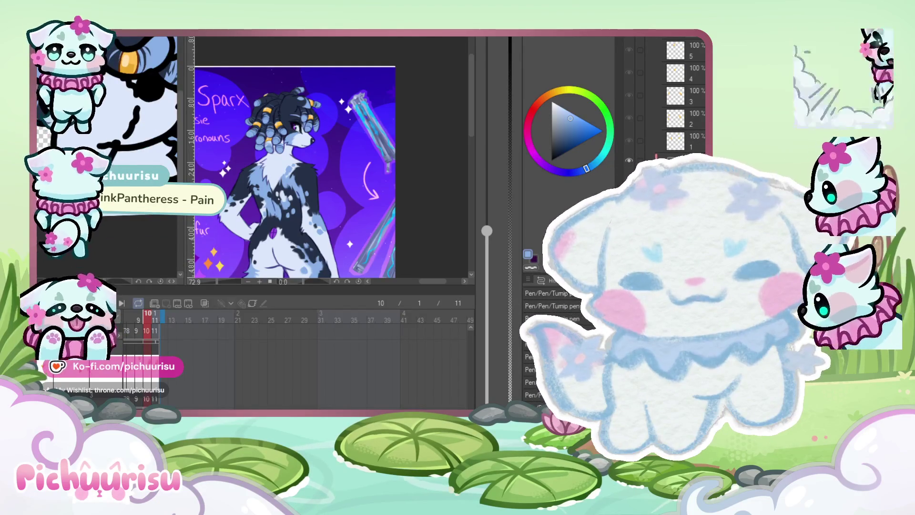
pyautogui.scroll(-5, 123, 221)
pyautogui.press('Right')
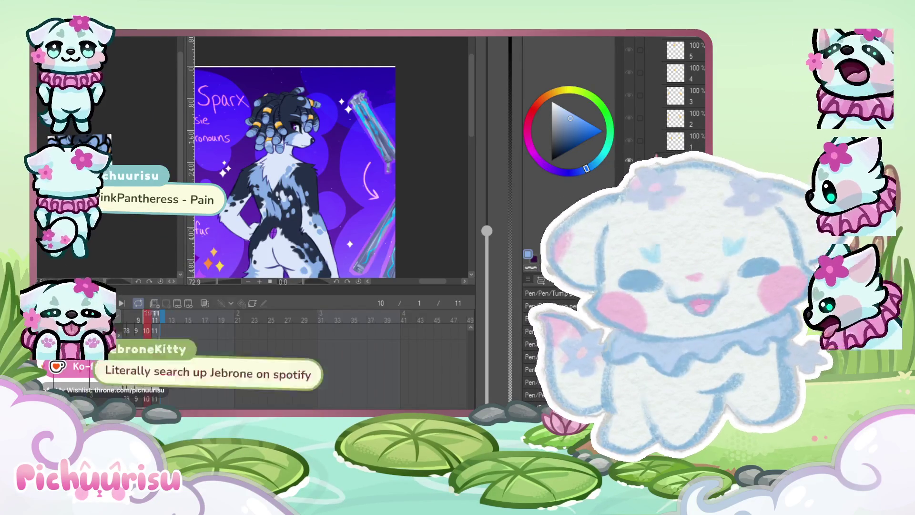
pyautogui.scroll(2, 123, 191)
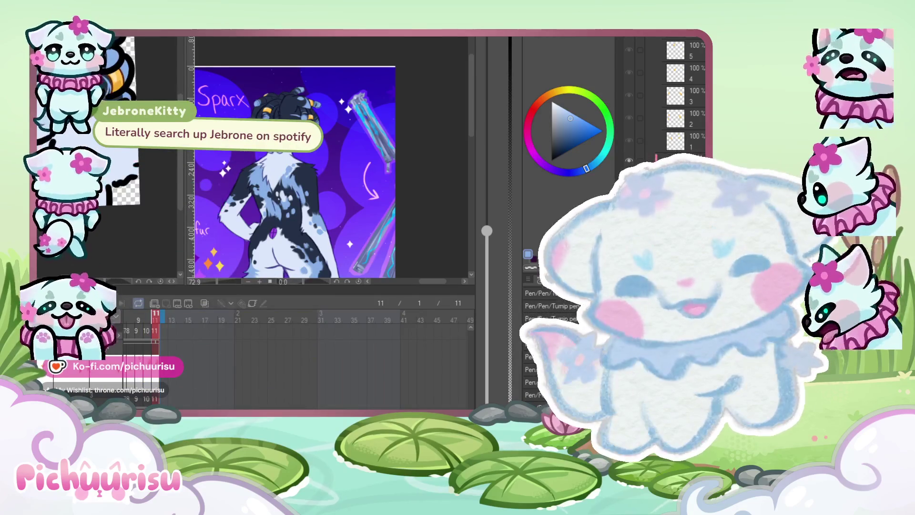
pyautogui.scroll(-1, 123, 191)
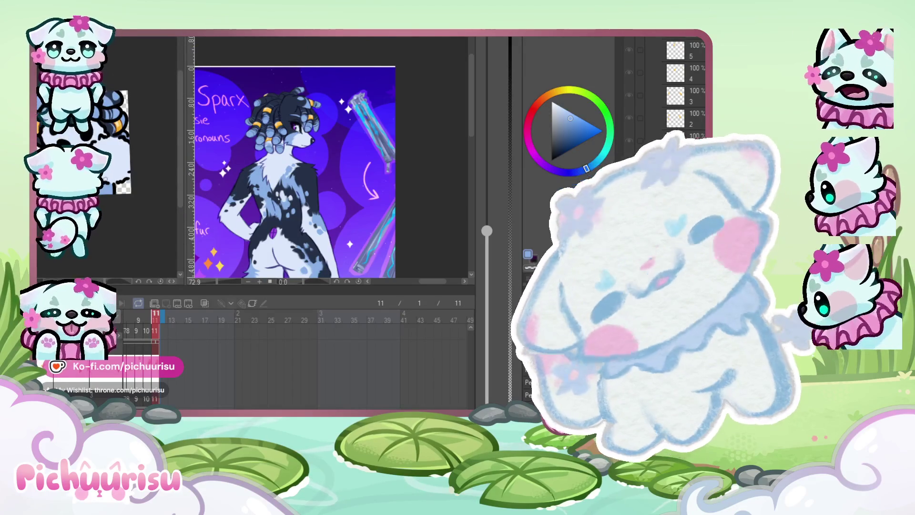
pyautogui.scroll(3, 113, 226)
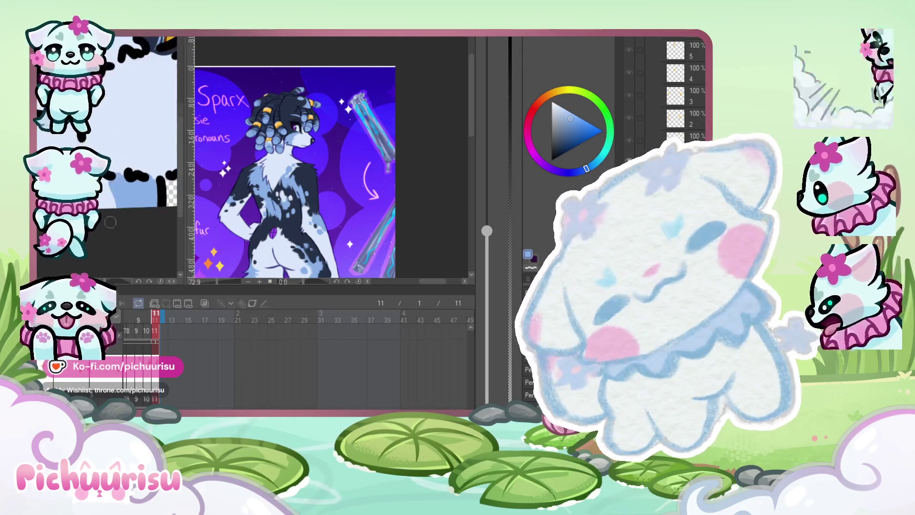
pyautogui.scroll(3, 113, 227)
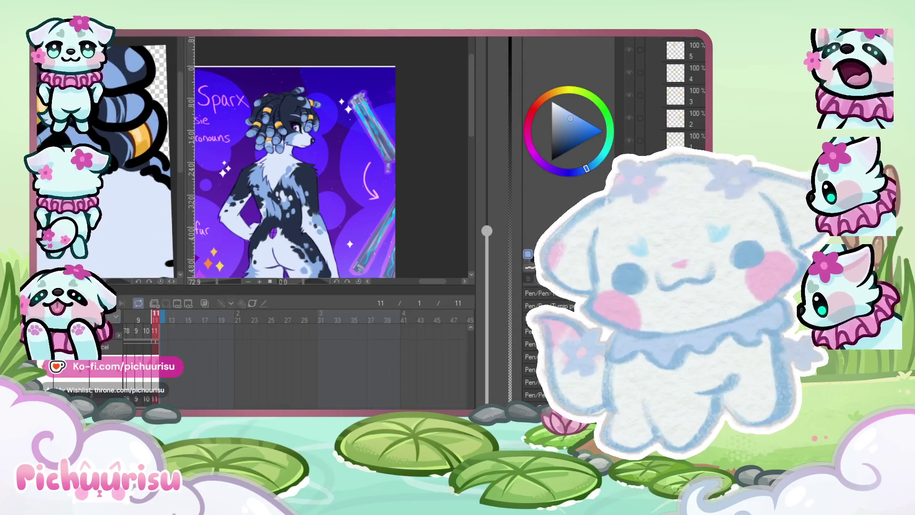
pyautogui.scroll(2, 114, 226)
pyautogui.scroll(2, 114, 227)
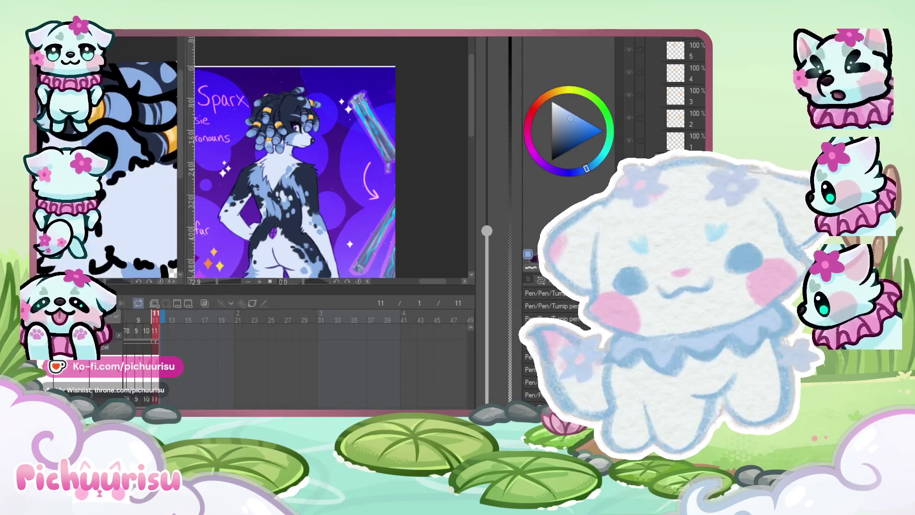
pyautogui.scroll(-4, 92, 139)
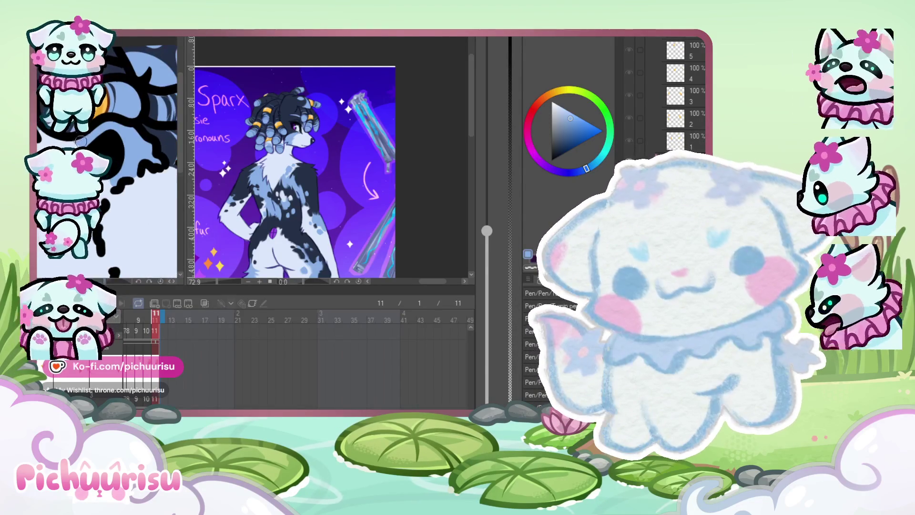
pyautogui.scroll(-3, 95, 158)
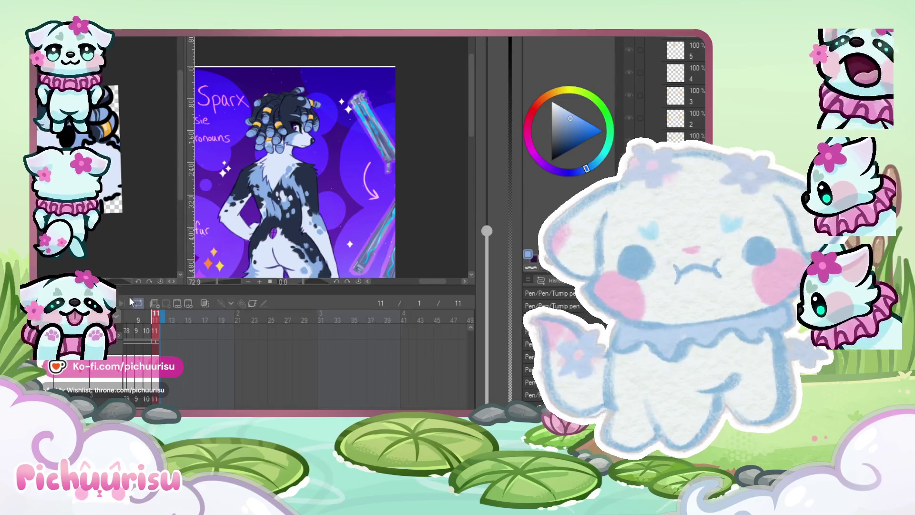
pyautogui.scroll(-2, 78, 148)
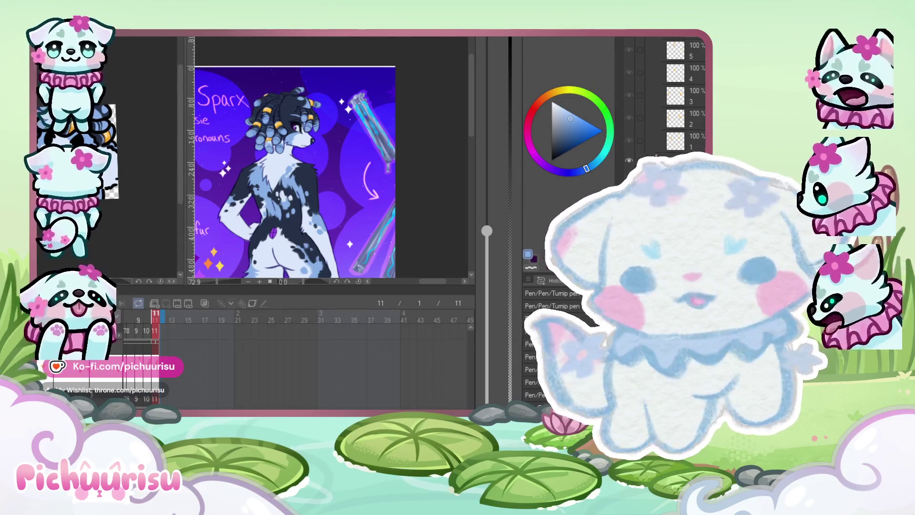
pyautogui.hscroll(-3, 295, 357)
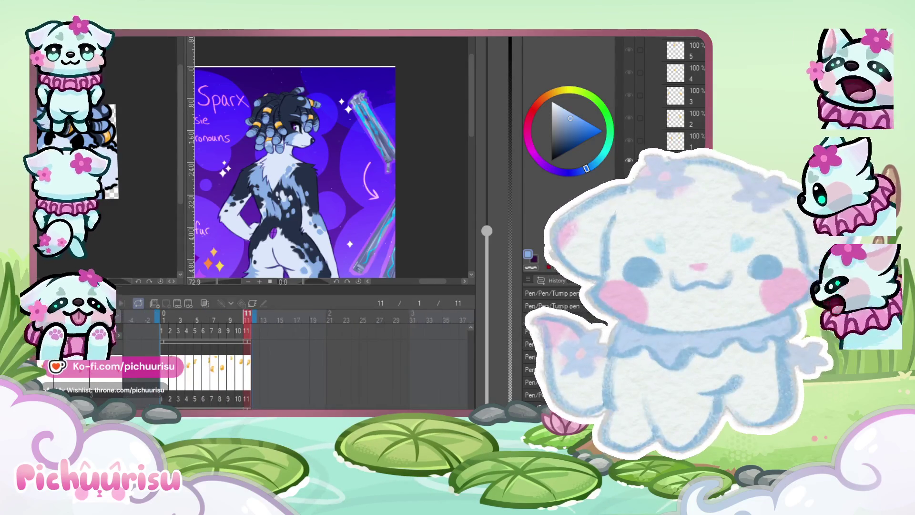
# Play the eleven-frame loop, stop on frame 9, then play it again
pyautogui.press('space')
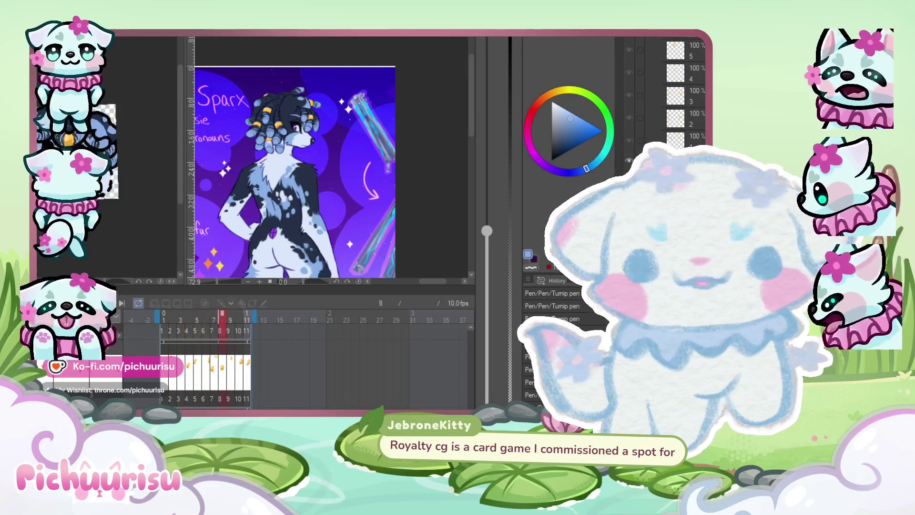
pyautogui.press('space')
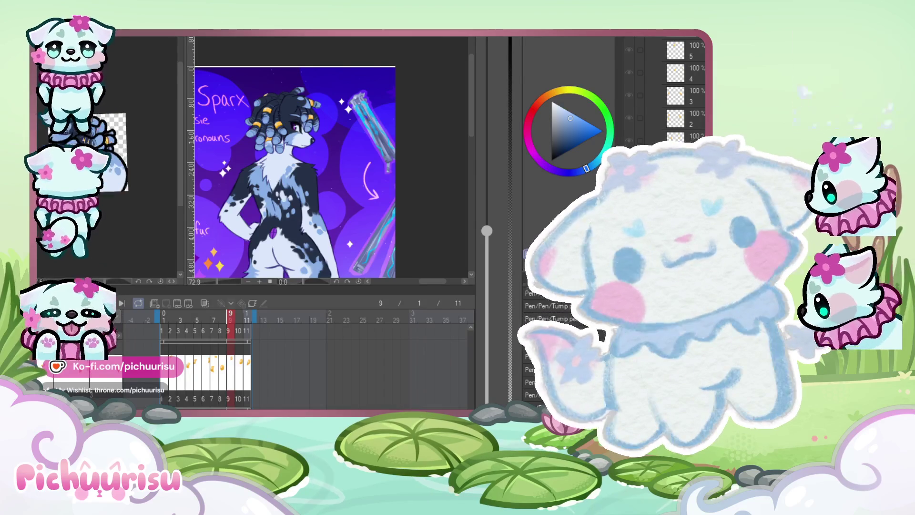
pyautogui.press('space')
pyautogui.hotkey('ctrl', 'Tab')
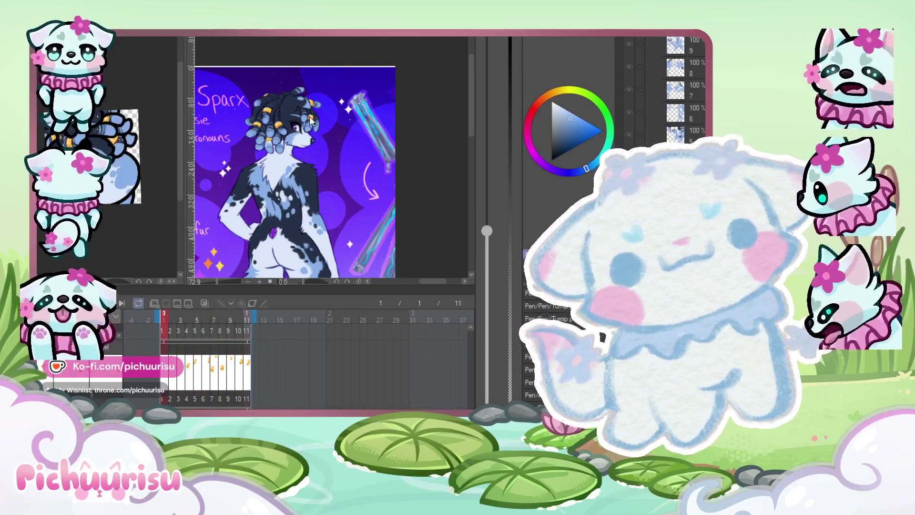
# Compare the reference sheet with the animation, then eyedropper the light blue on frame 10
pyautogui.scroll(5, 293, 145)
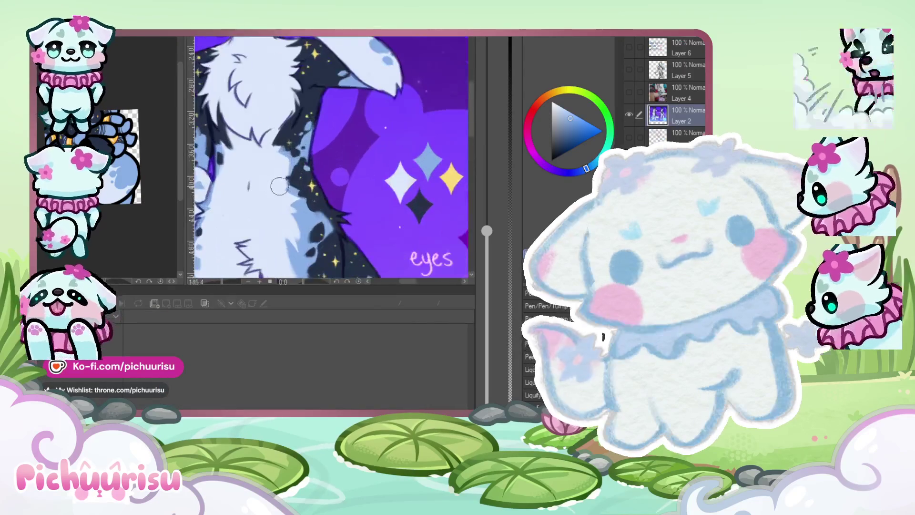
pyautogui.hotkey('ctrl', 'Tab')
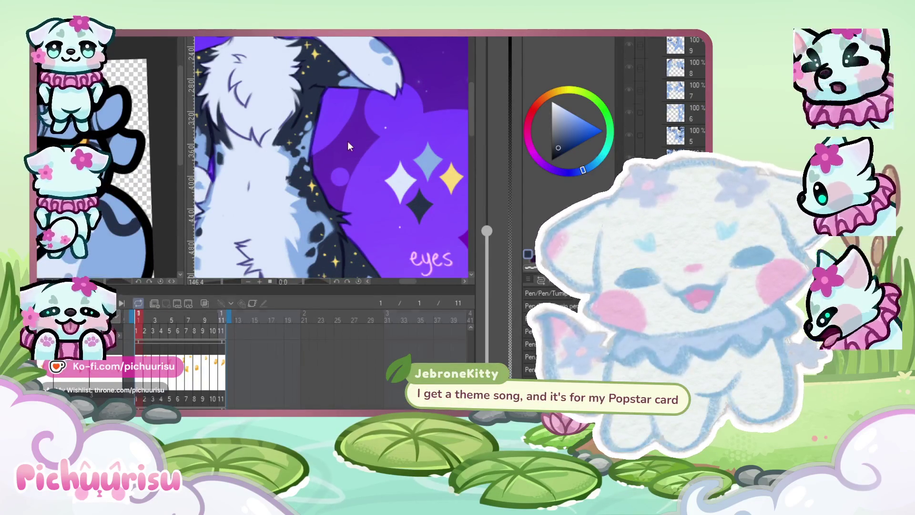
pyautogui.hotkey('ctrl', 'Tab')
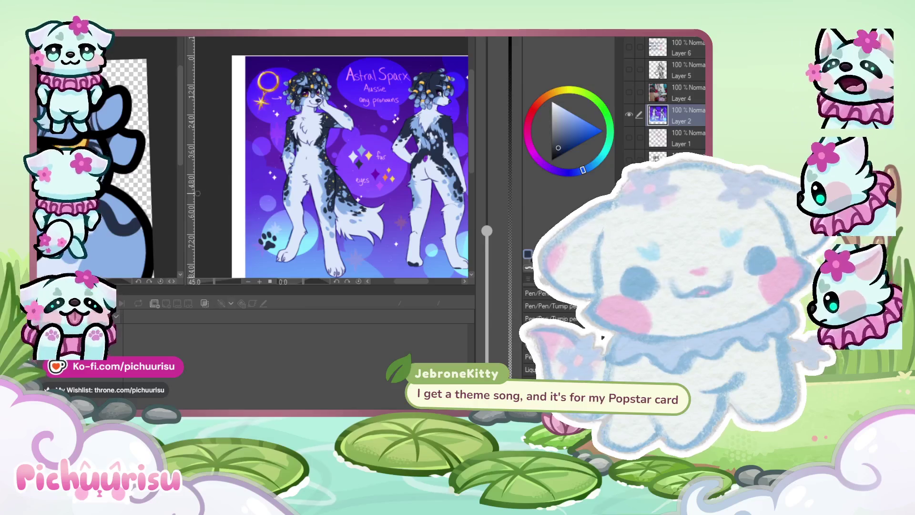
pyautogui.hotkey('ctrl', 'Tab')
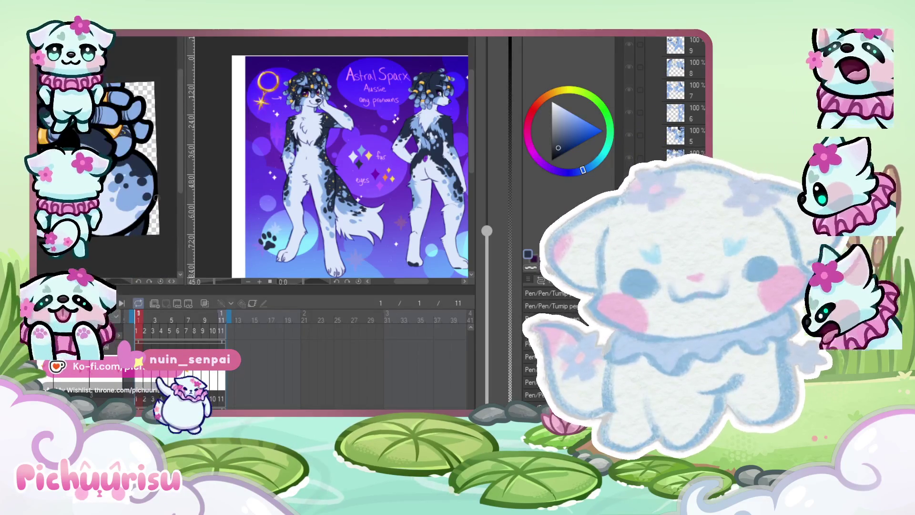
pyautogui.click(213, 330)
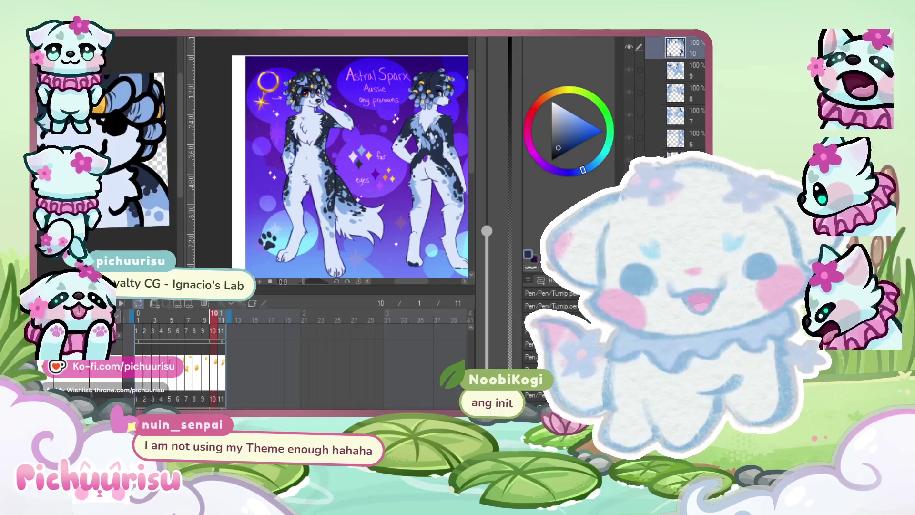
pyautogui.keyDown('alt'); pyautogui.click(111, 132); pyautogui.keyUp('alt')
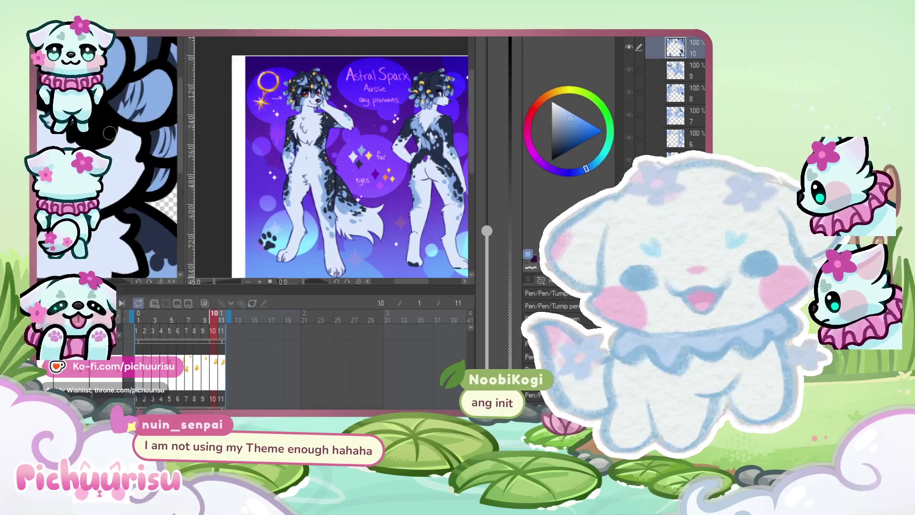
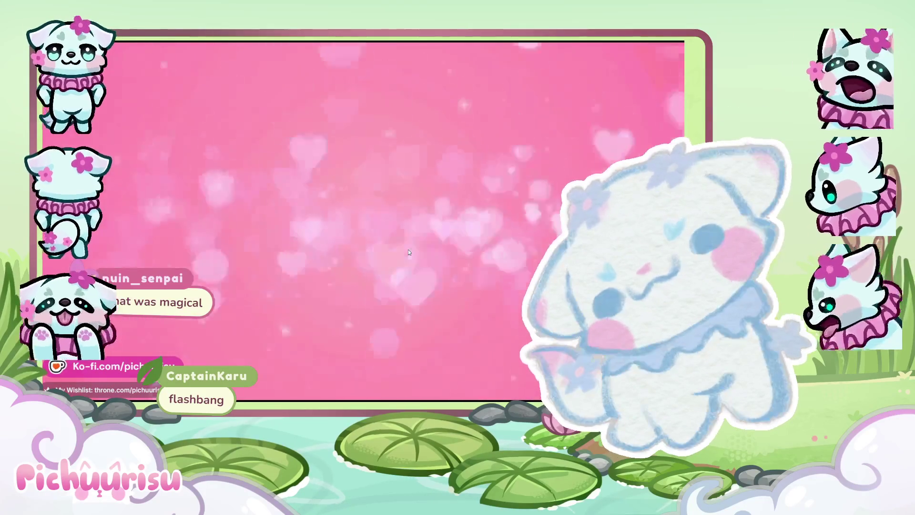
# Pause the stream video so the pink heart transition finishes
pyautogui.click(407, 250)
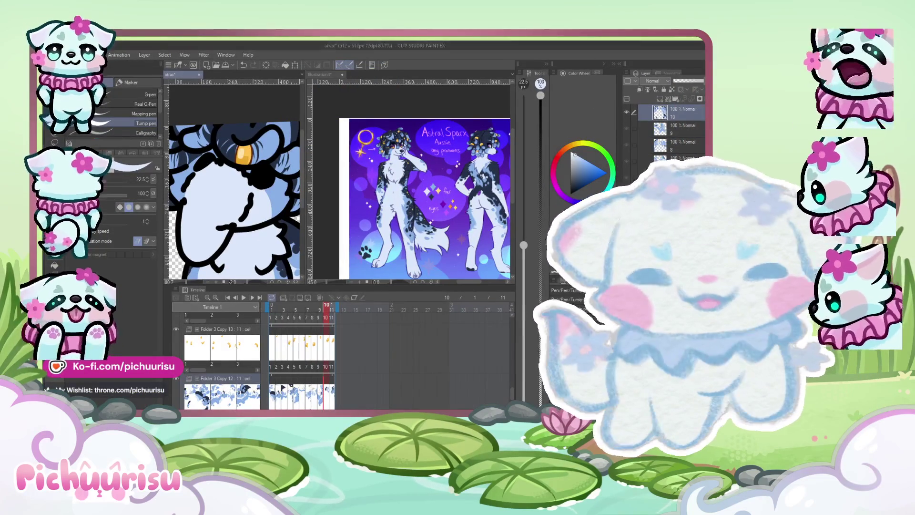
# Brush a dark shading stroke across the dog's neck and chest on frame 11
pyautogui.scroll(-2, 275, 187)
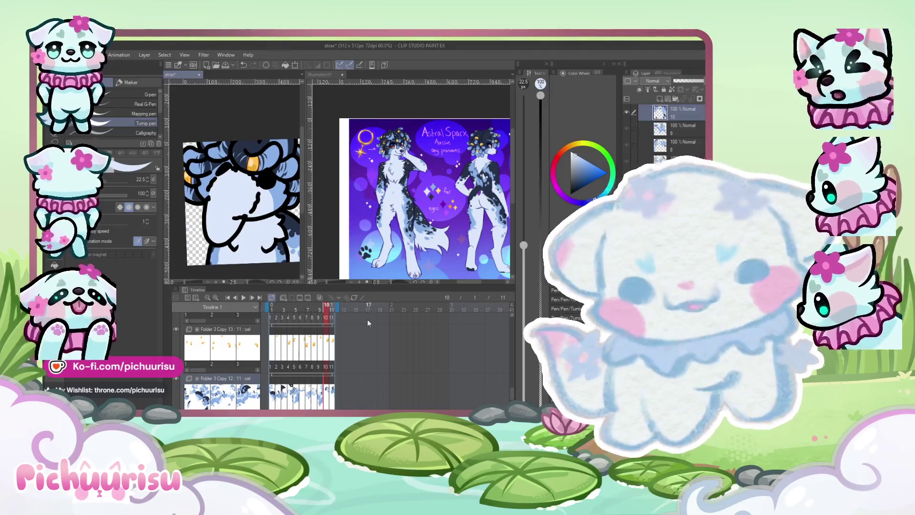
pyautogui.scroll(5, 271, 191)
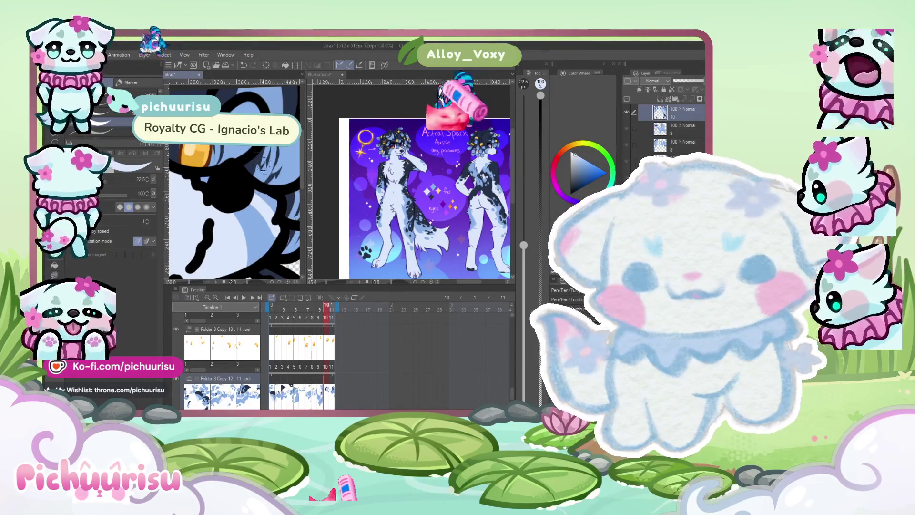
pyautogui.scroll(1, 276, 237)
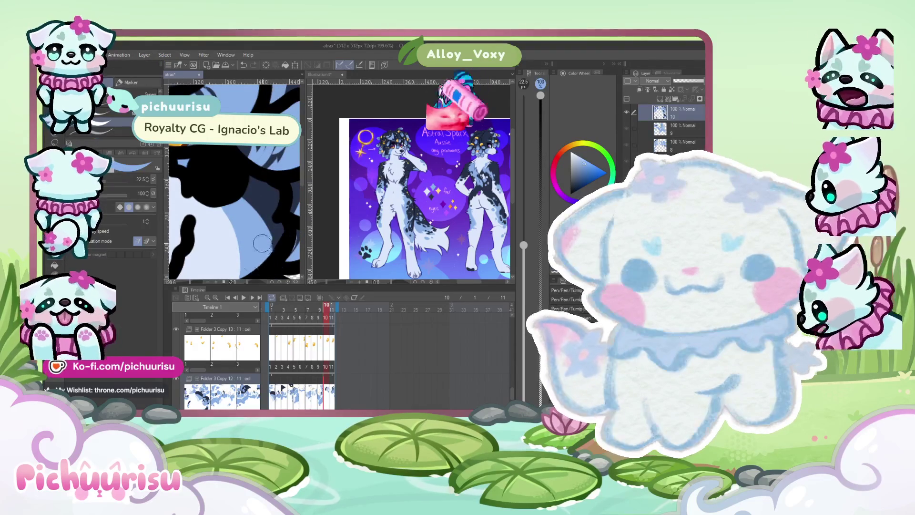
pyautogui.scroll(-5, 261, 192)
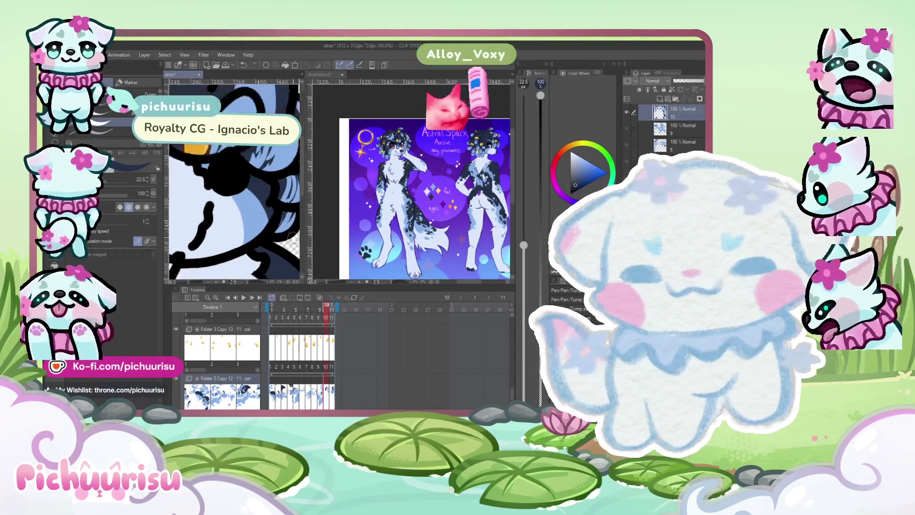
pyautogui.scroll(5, 227, 213)
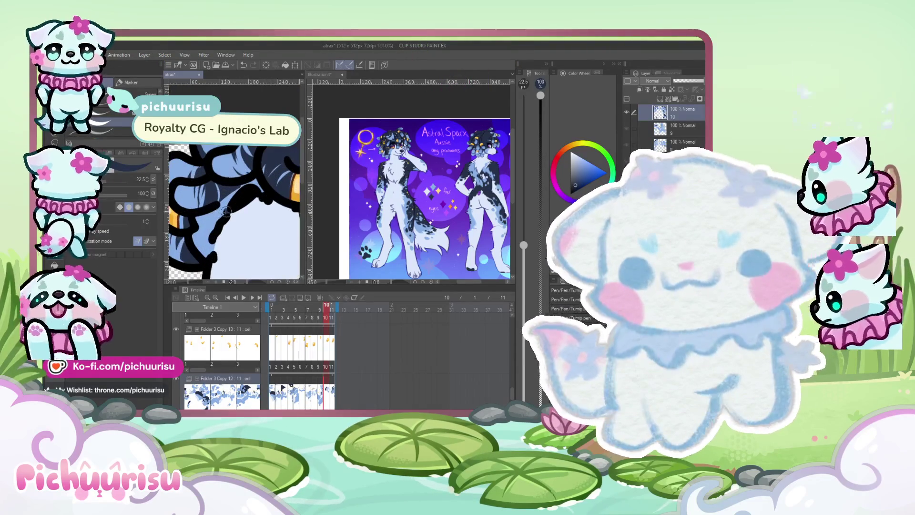
pyautogui.scroll(-2, 221, 208)
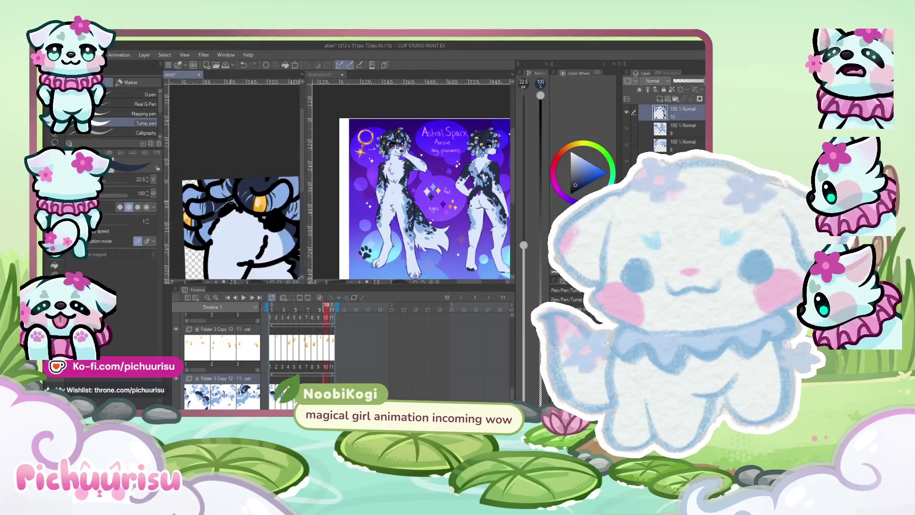
pyautogui.scroll(-2, 235, 207)
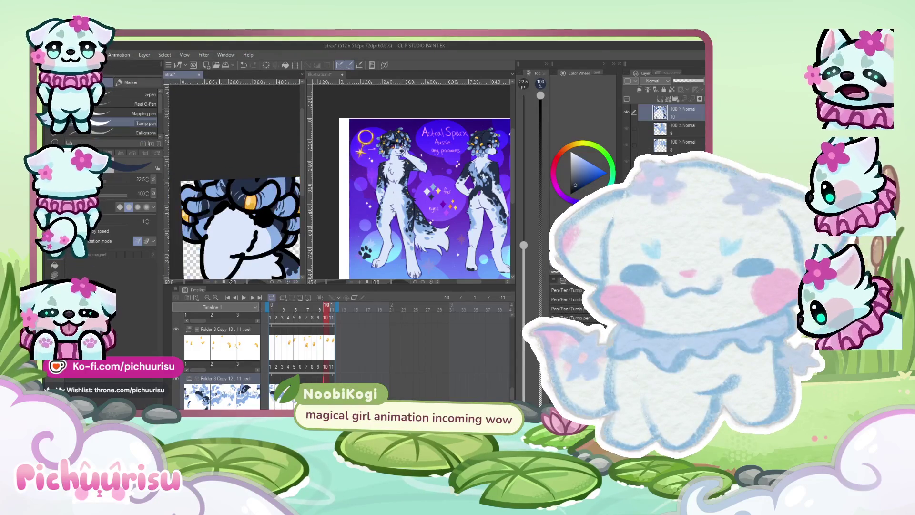
pyautogui.scroll(3, 216, 210)
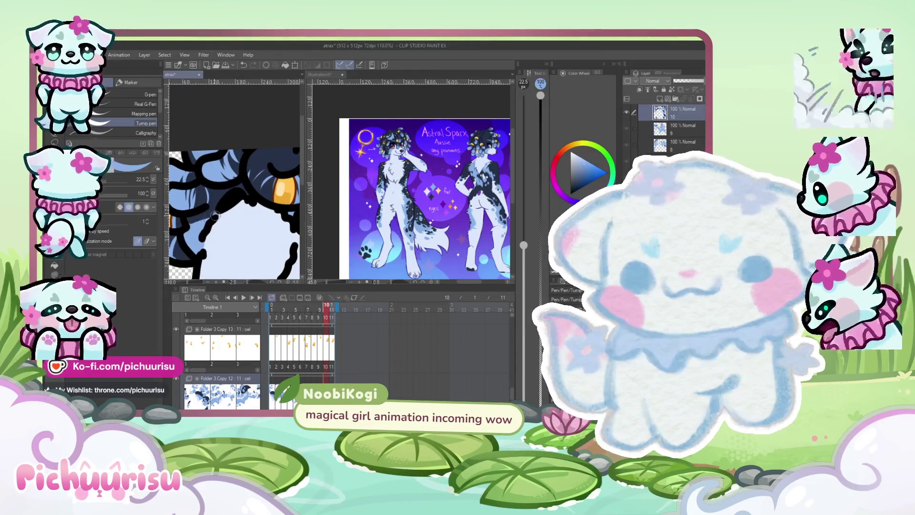
pyautogui.scroll(-4, 210, 215)
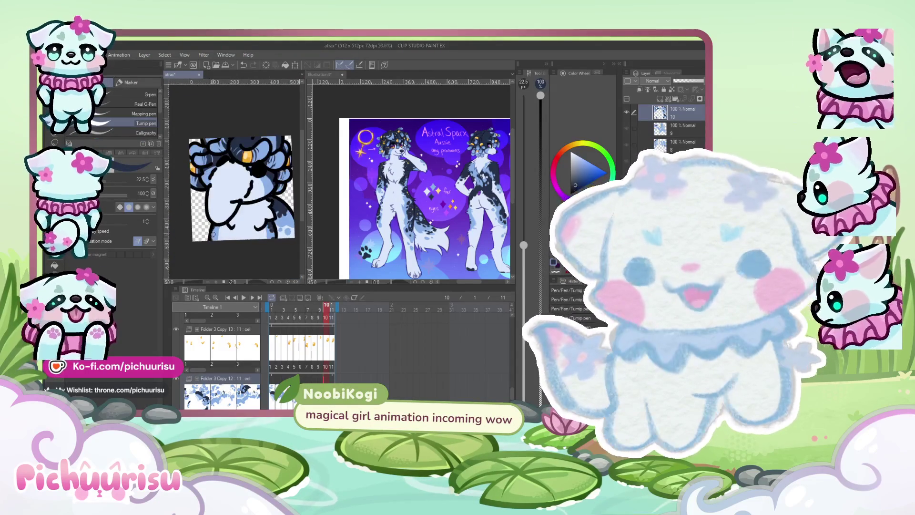
pyautogui.scroll(4, 224, 237)
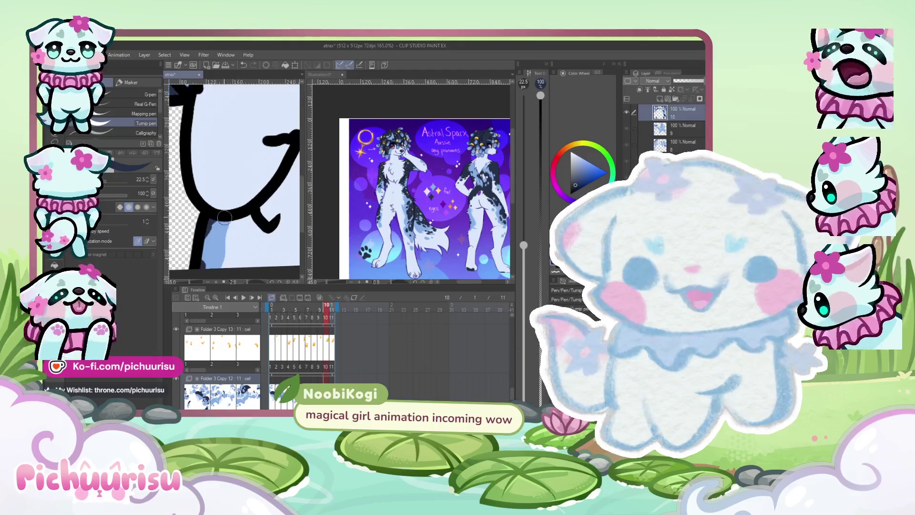
pyautogui.scroll(-3, 217, 222)
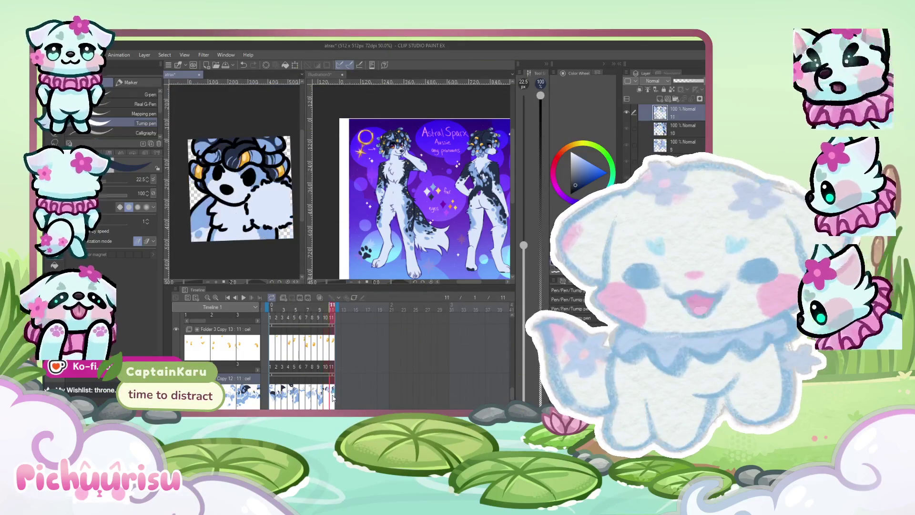
pyautogui.scroll(2, 213, 201)
pyautogui.moveTo(202, 193)
pyautogui.mouseDown()
pyautogui.moveTo(193, 214)
pyautogui.moveTo(200, 221)
pyautogui.moveTo(217, 197)
pyautogui.moveTo(210, 192)
pyautogui.mouseUp()
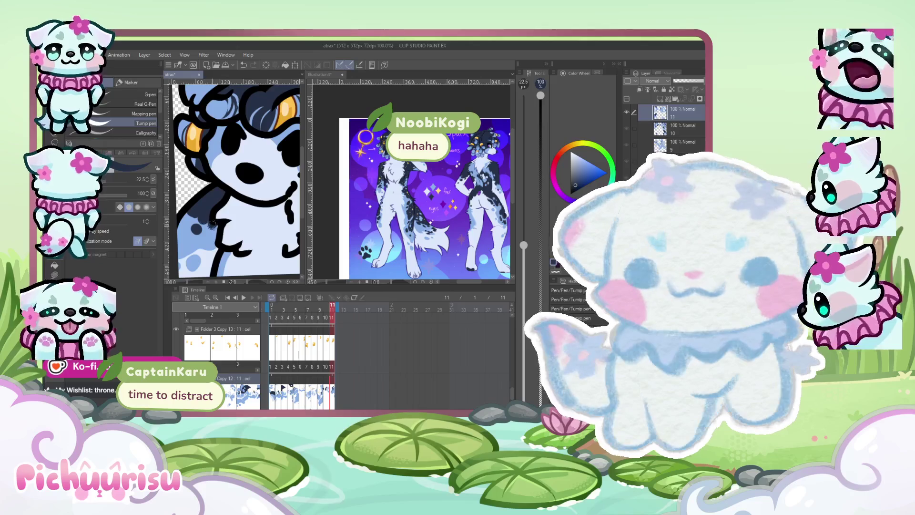
pyautogui.scroll(-3, 195, 214)
pyautogui.scroll(2, 251, 232)
pyautogui.scroll(3, 252, 232)
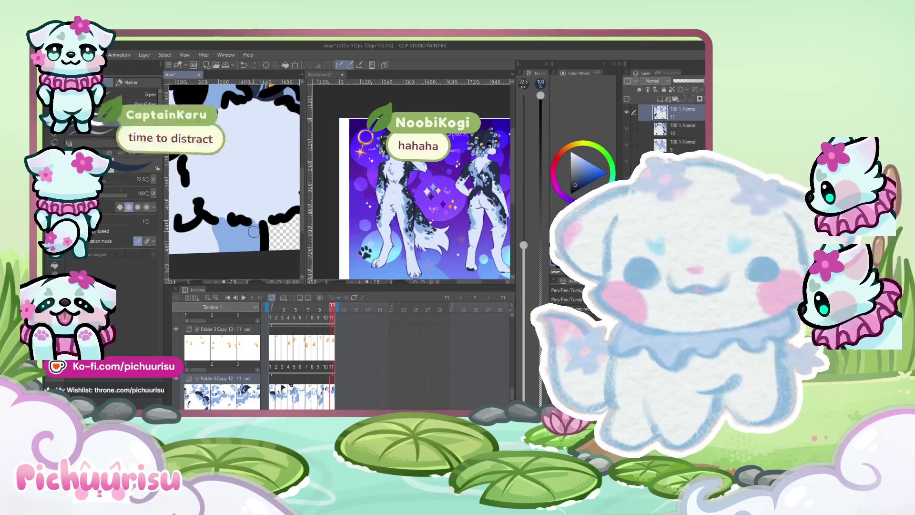
pyautogui.scroll(-5, 236, 239)
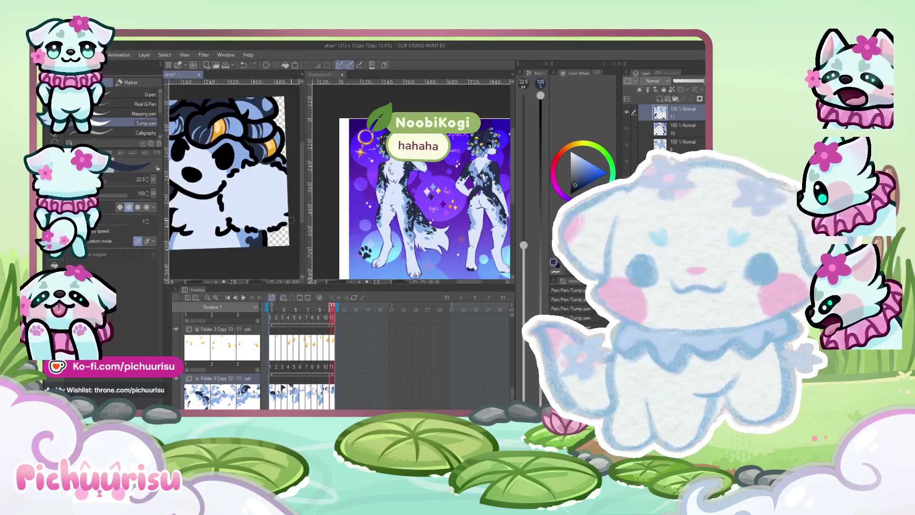
pyautogui.scroll(2, 246, 178)
pyautogui.scroll(-2, 246, 178)
pyautogui.scroll(5, 262, 222)
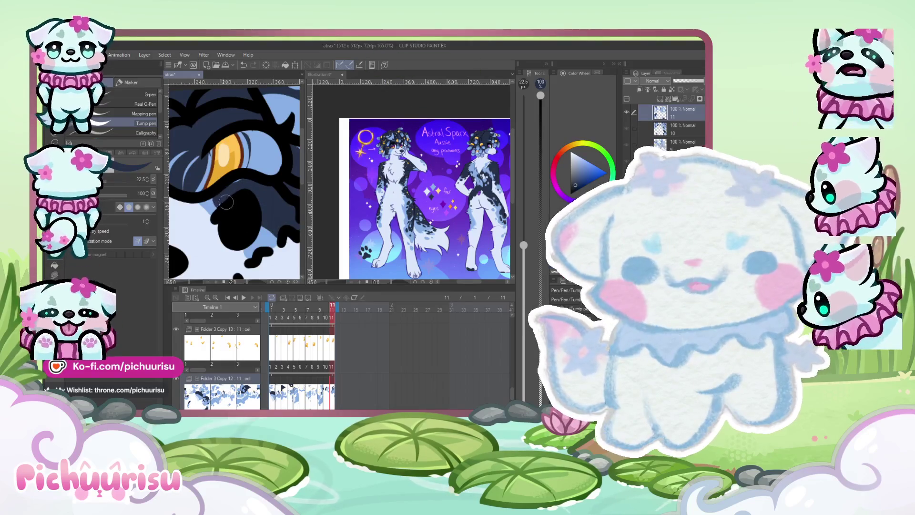
pyautogui.scroll(-5, 250, 195)
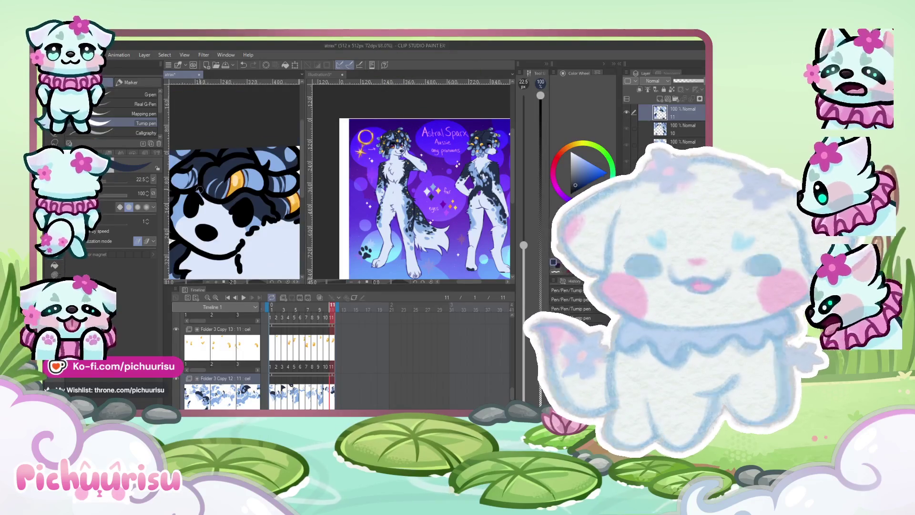
pyautogui.scroll(3, 202, 200)
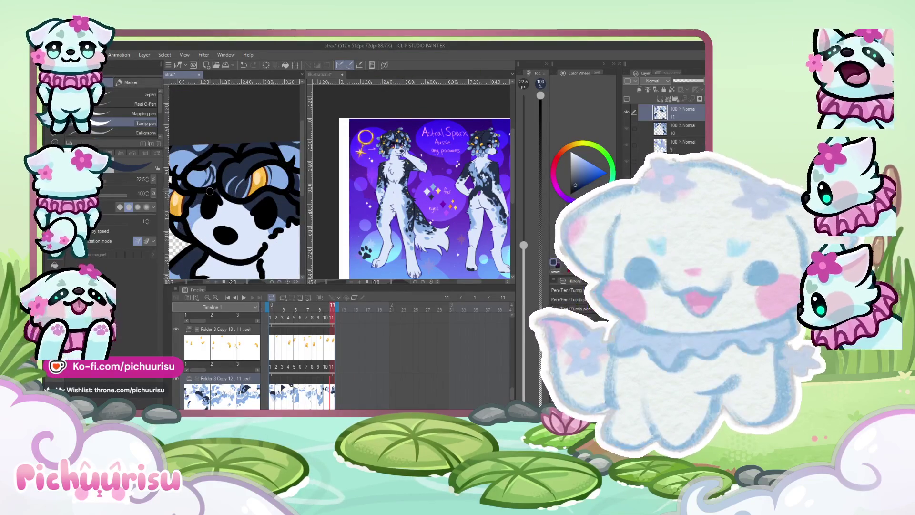
pyautogui.scroll(-3, 209, 191)
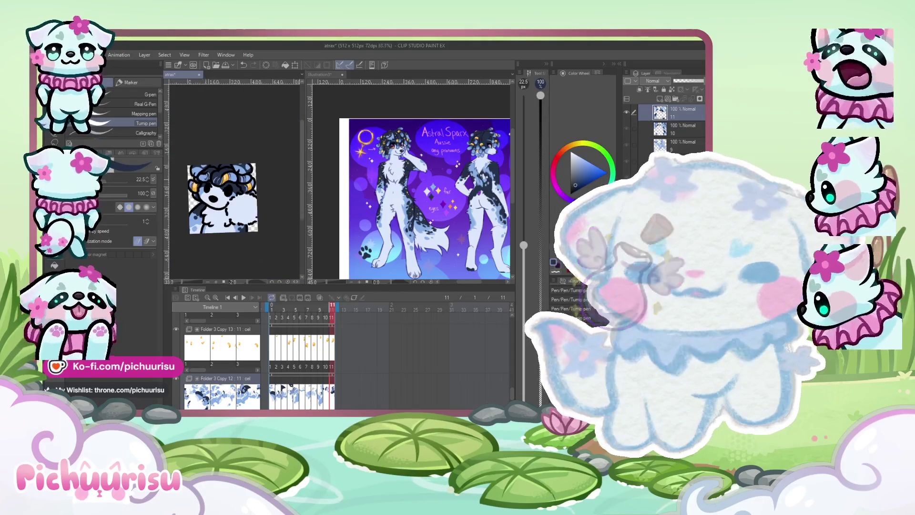
pyautogui.scroll(3, 202, 181)
pyautogui.scroll(-2, 211, 176)
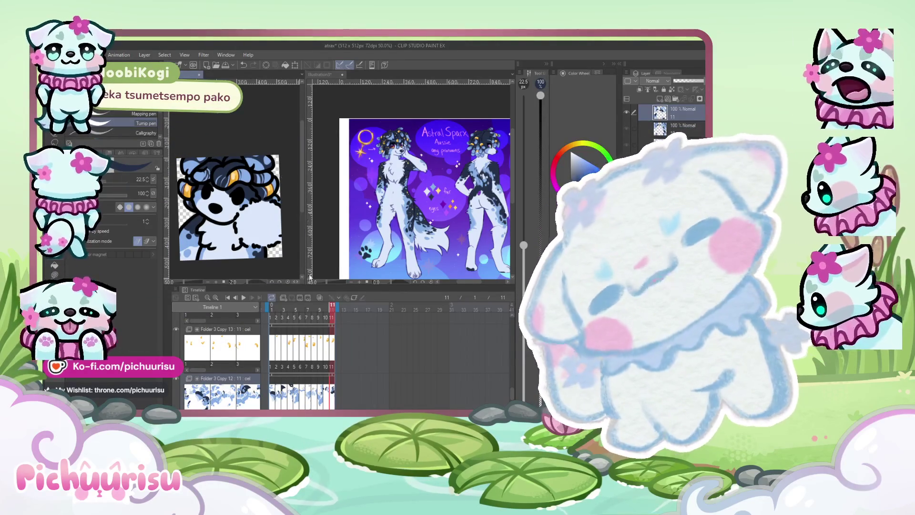
# Go to frame 9 and paint a dark shading stroke down the dog's body
pyautogui.click(324, 399)
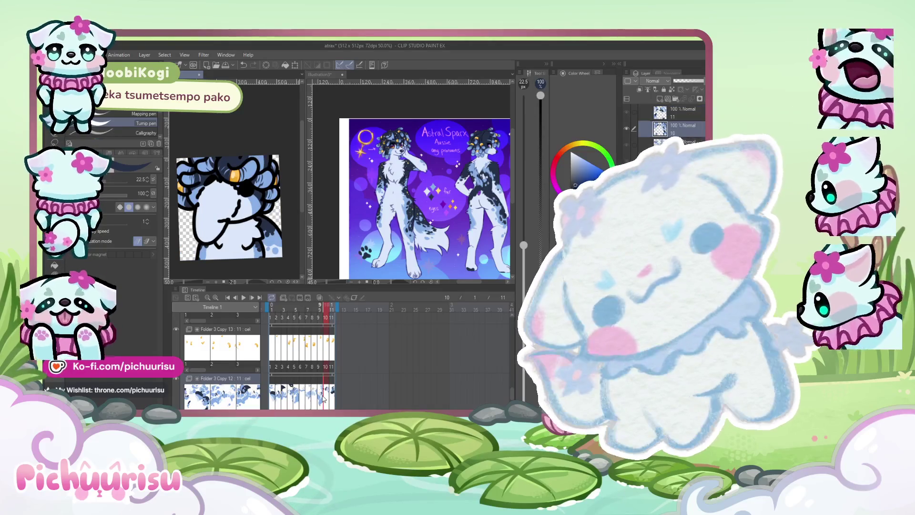
pyautogui.press('Left')
pyautogui.moveTo(246, 216); pyautogui.dragTo(225, 194)
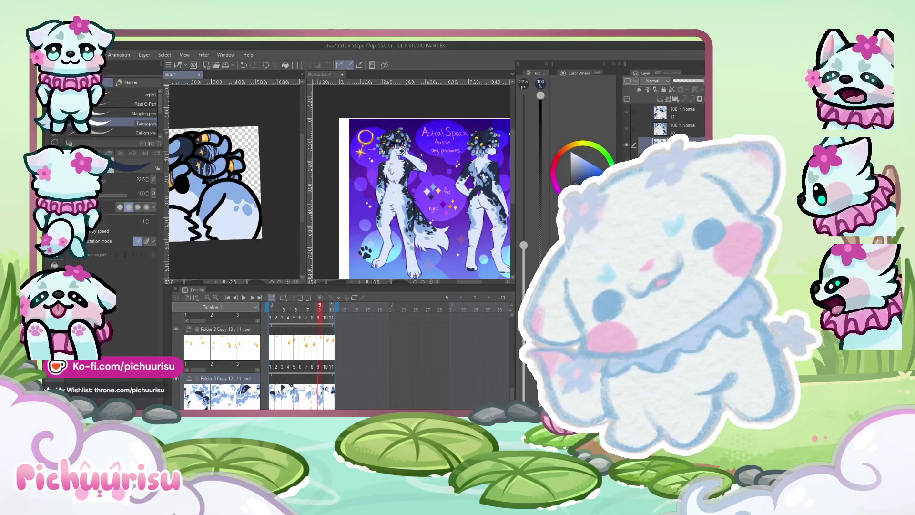
pyautogui.scroll(3, 207, 186)
pyautogui.moveTo(222, 183)
pyautogui.mouseDown()
pyautogui.moveTo(209, 187)
pyautogui.moveTo(199, 237)
pyautogui.moveTo(209, 195)
pyautogui.moveTo(231, 176)
pyautogui.moveTo(219, 209)
pyautogui.mouseUp()
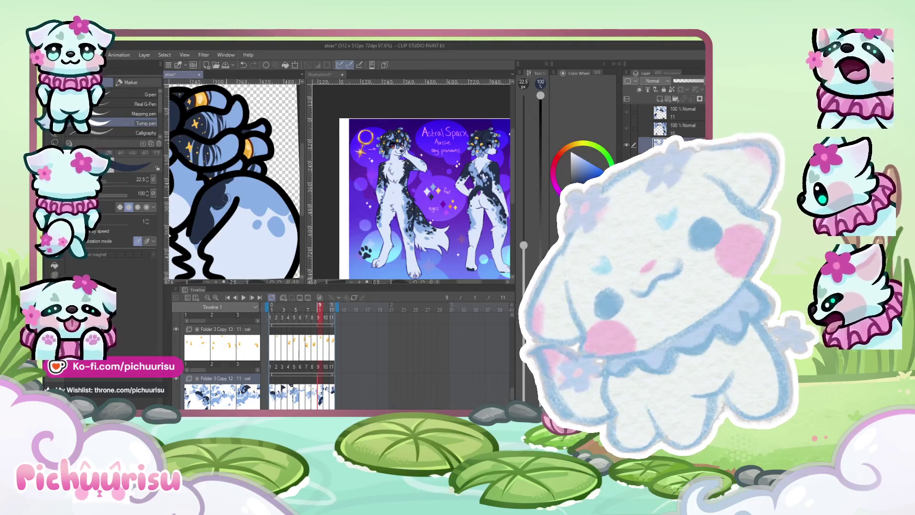
# Add a small dark shading patch on the body, then switch to liquify
pyautogui.scroll(-3, 247, 186)
pyautogui.scroll(4, 252, 179)
pyautogui.scroll(-3, 252, 186)
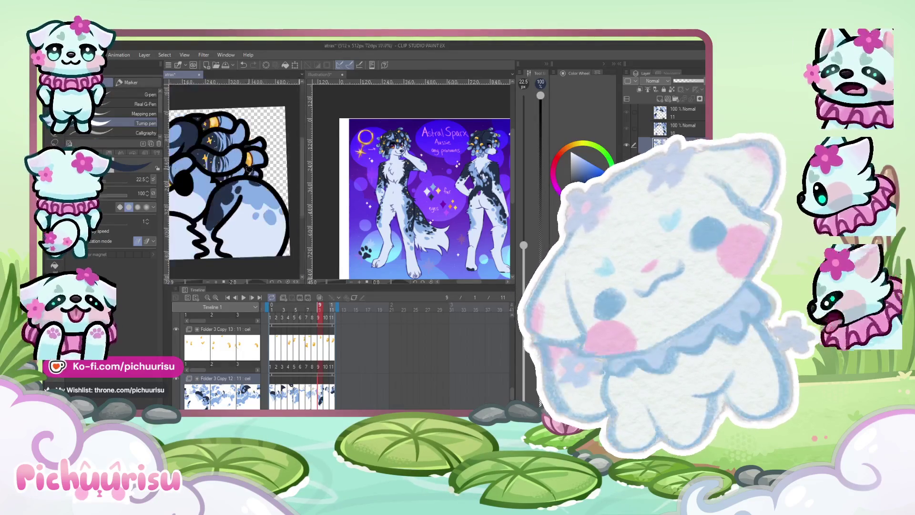
pyautogui.scroll(3, 255, 191)
pyautogui.moveTo(255, 195); pyautogui.dragTo(248, 194)
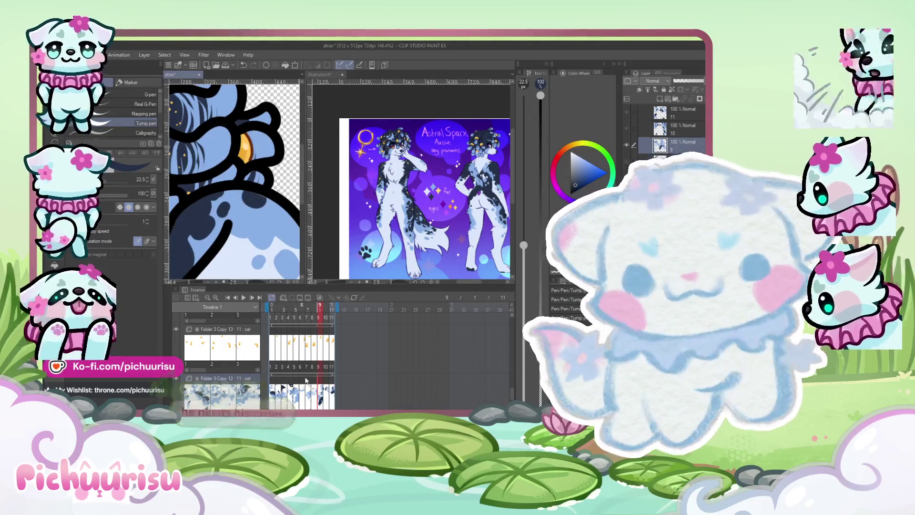
pyautogui.scroll(-5, 294, 361)
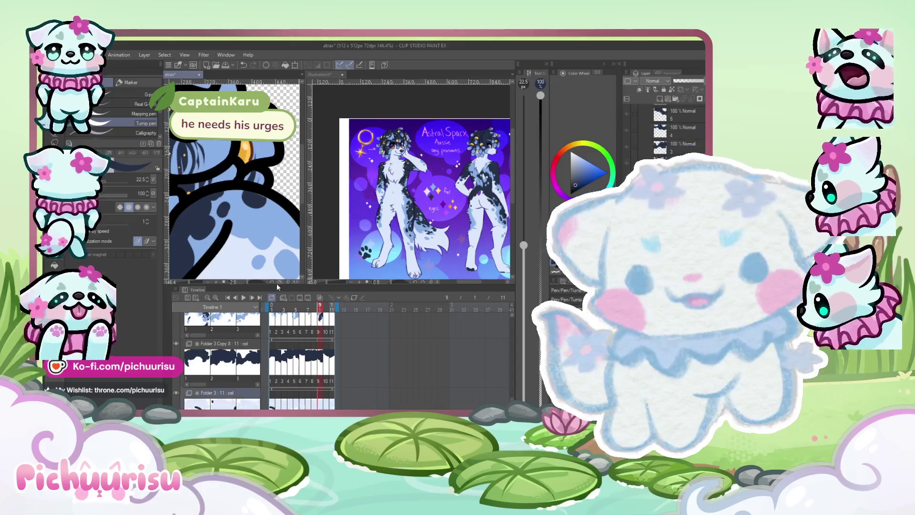
pyautogui.press('j')
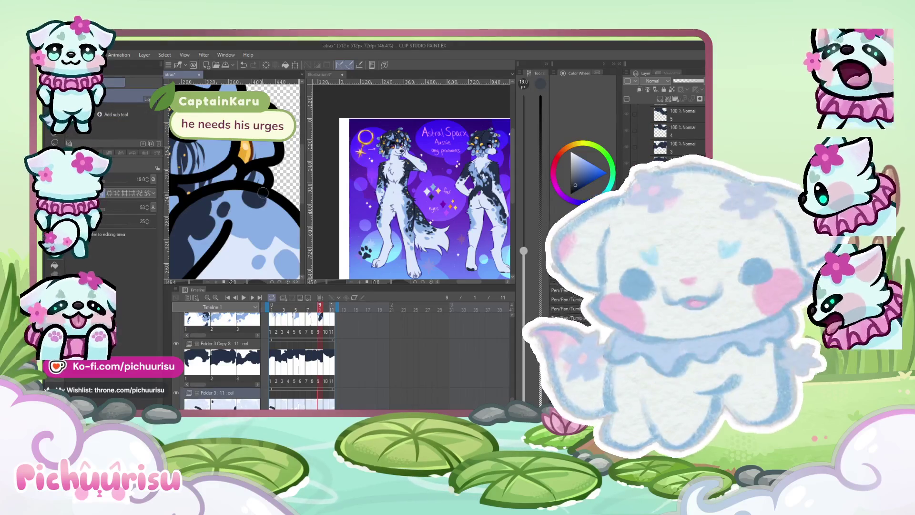
# Select frame 9 again and switch back to the Turnip pen
pyautogui.keyDown('ctrl'); pyautogui.click(263, 199); pyautogui.keyUp('ctrl')
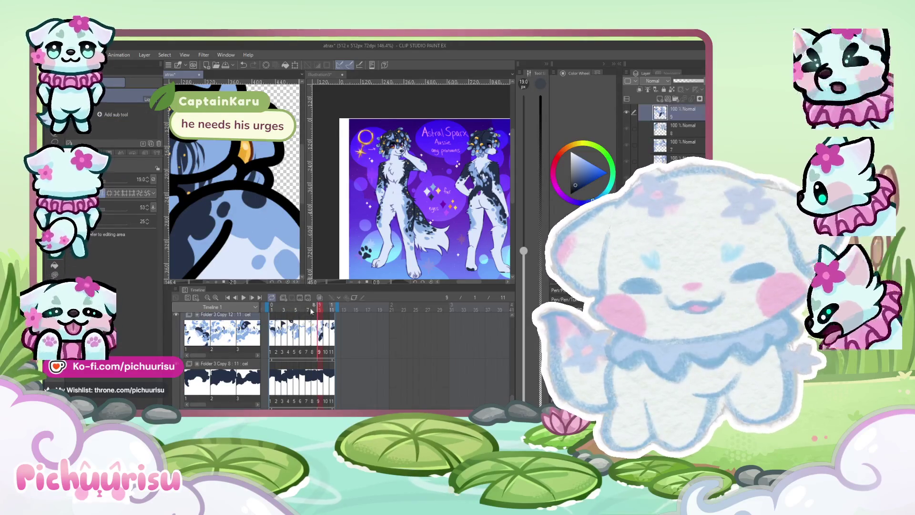
pyautogui.scroll(-3, 263, 195)
pyautogui.scroll(-3, 263, 195)
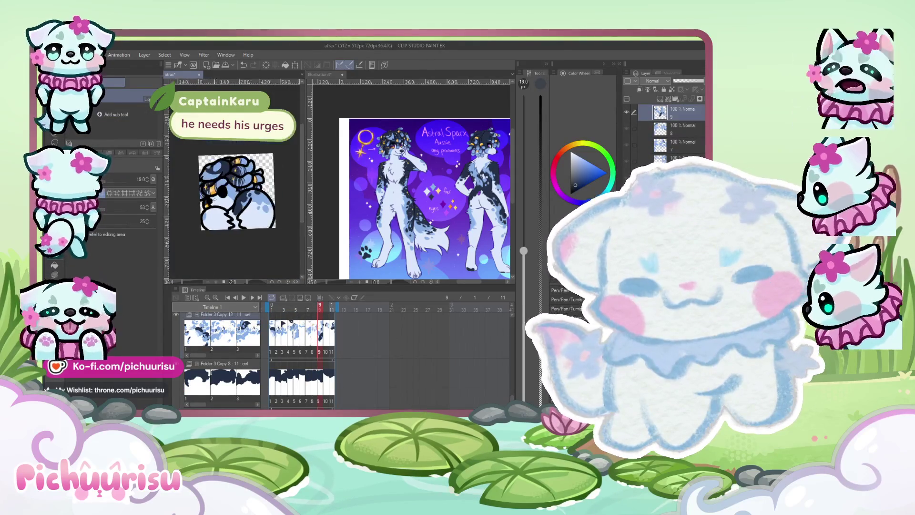
pyautogui.scroll(5, 231, 192)
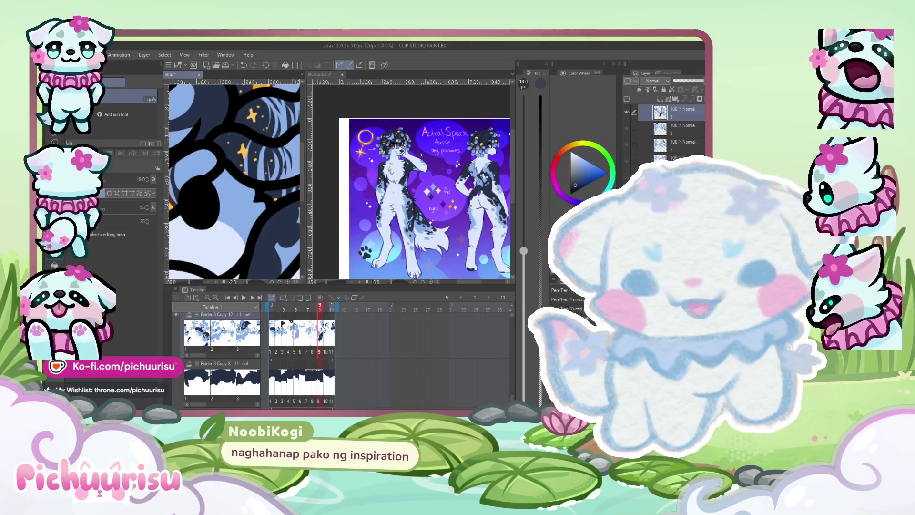
pyautogui.press('p')
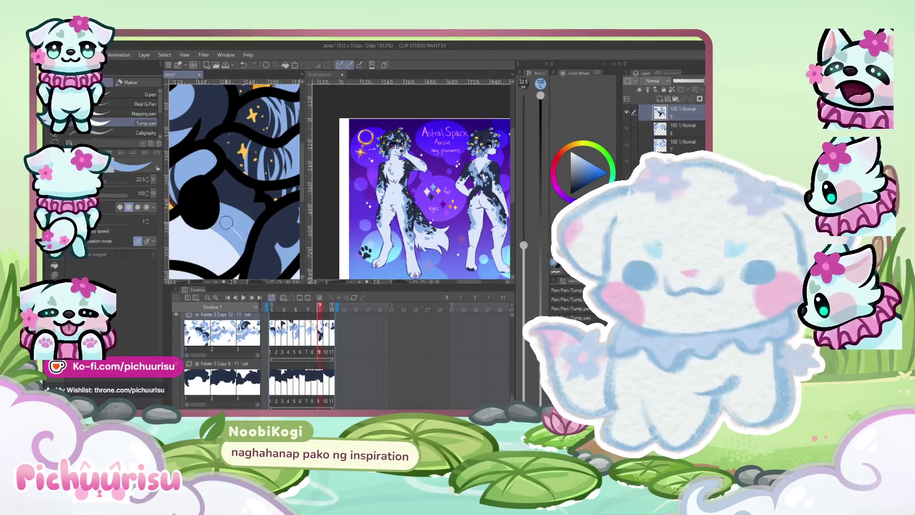
pyautogui.scroll(-5, 242, 190)
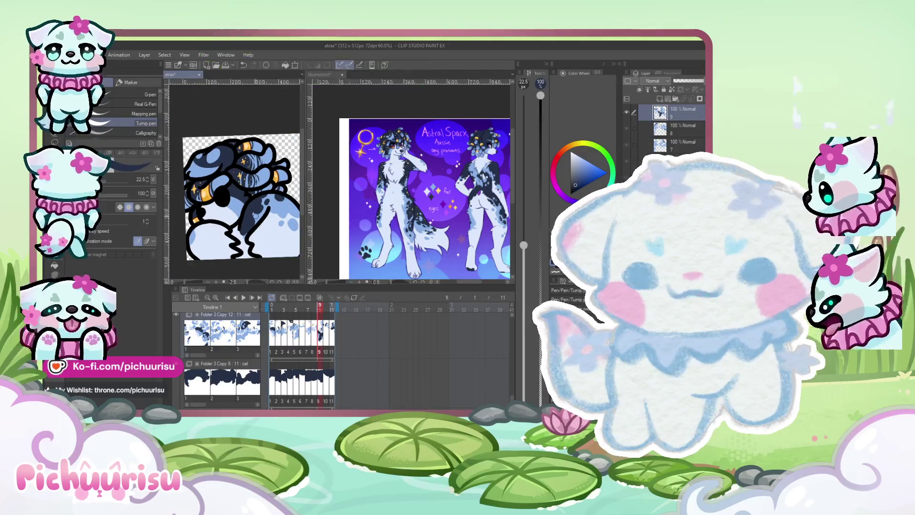
# Review frames 8 and 7 of the animation, rotating and zooming the view
pyautogui.click(312, 336)
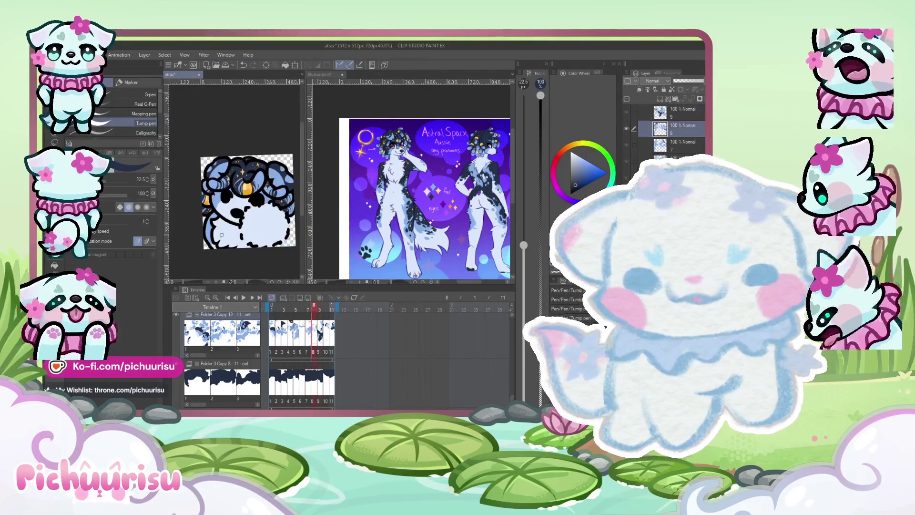
pyautogui.scroll(3, 216, 210)
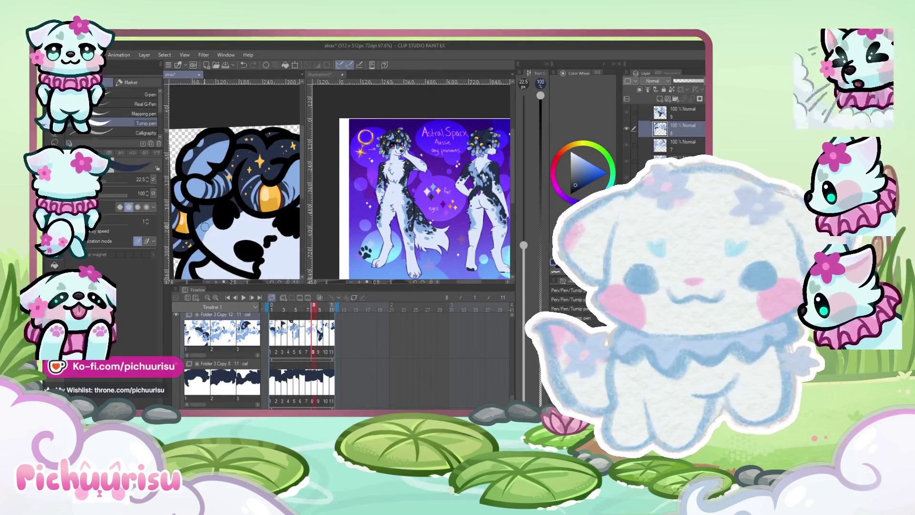
pyautogui.scroll(-2, 215, 212)
pyautogui.moveTo(243, 205); pyautogui.dragTo(194, 187)
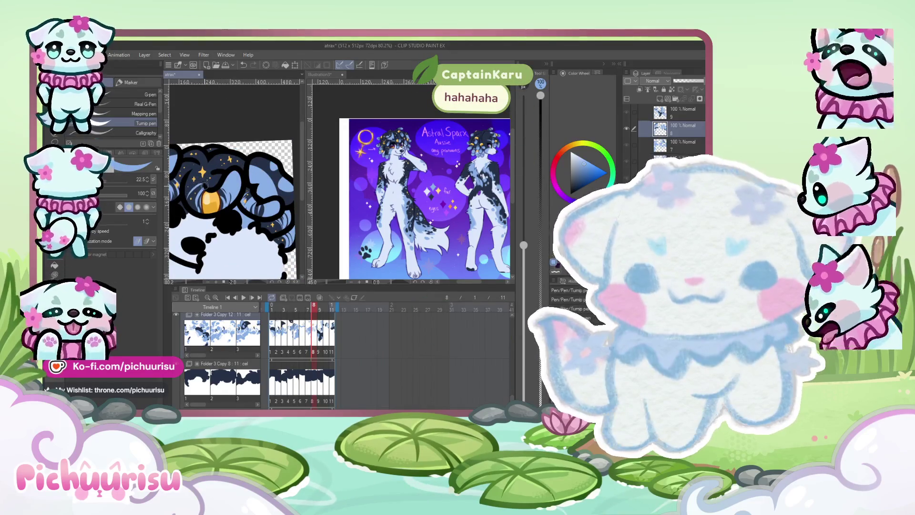
pyautogui.scroll(2, 230, 204)
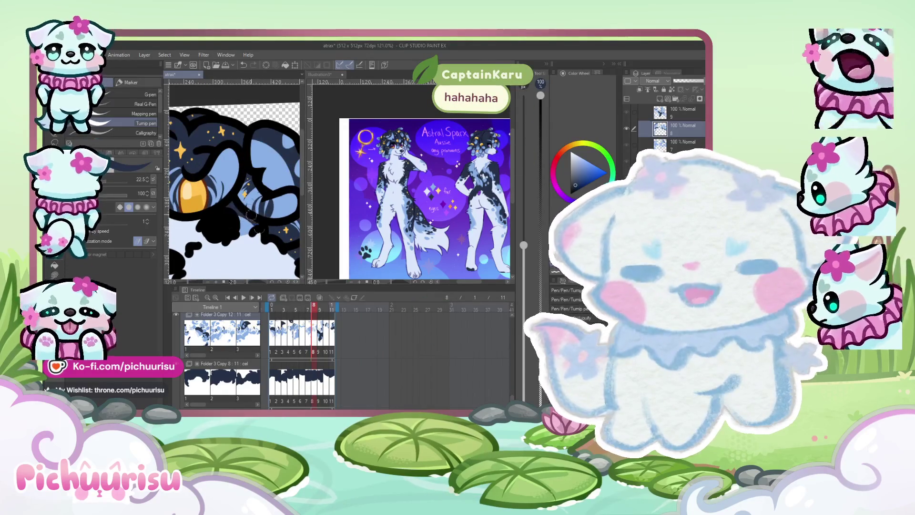
pyautogui.scroll(-3, 235, 206)
pyautogui.scroll(-1, 235, 208)
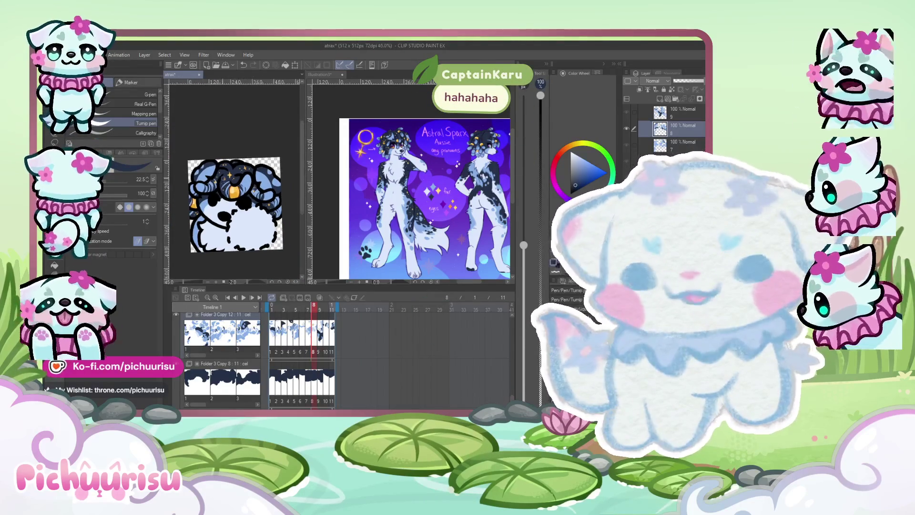
pyautogui.scroll(4, 216, 209)
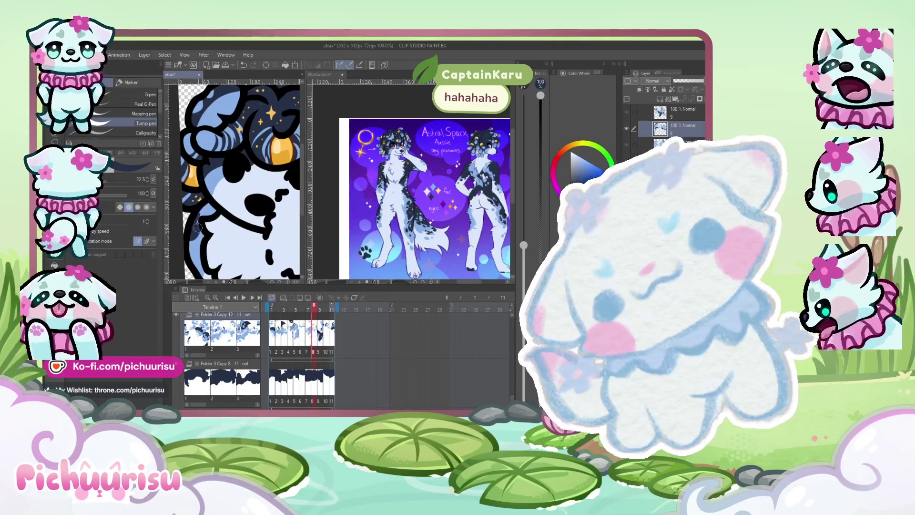
pyautogui.scroll(2, 206, 216)
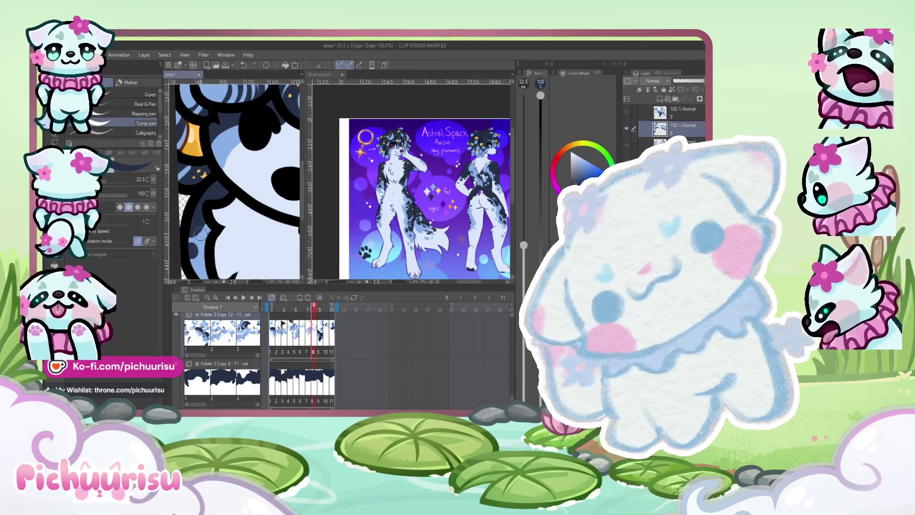
pyautogui.scroll(-4, 219, 212)
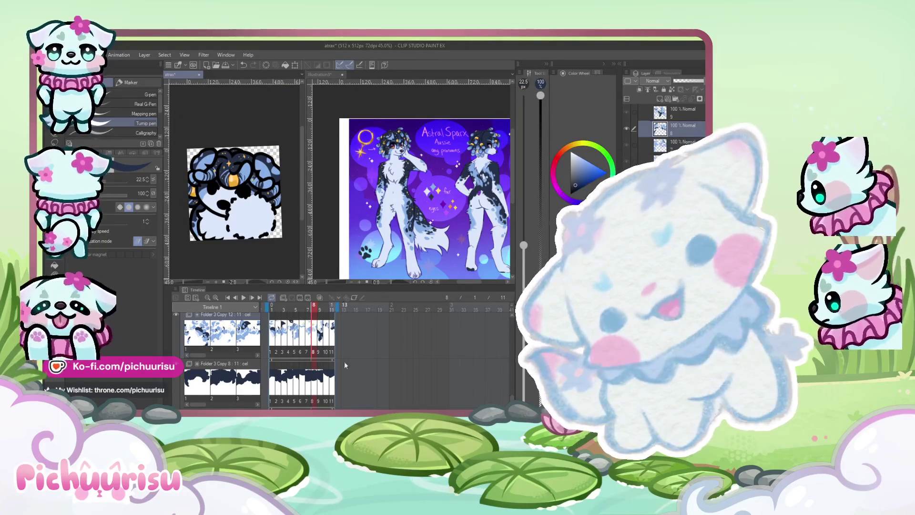
pyautogui.click(308, 334)
pyautogui.scroll(5, 211, 200)
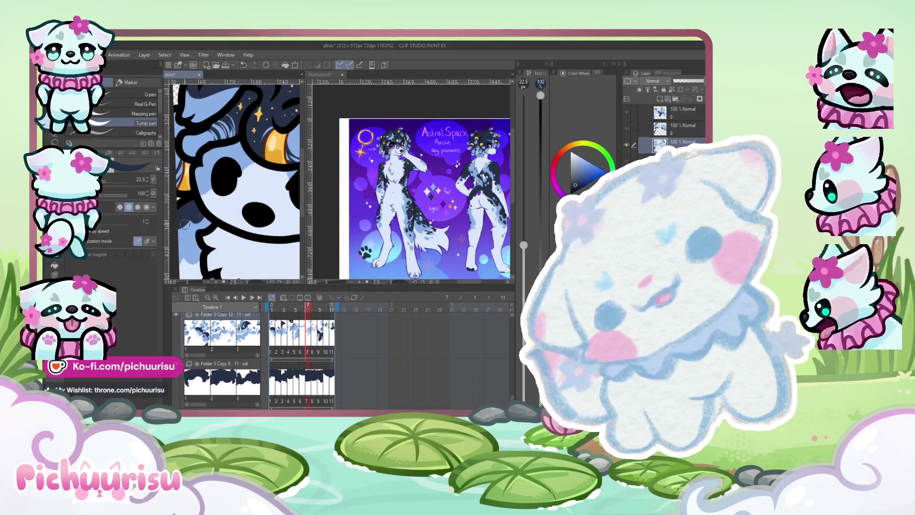
pyautogui.scroll(-5, 187, 224)
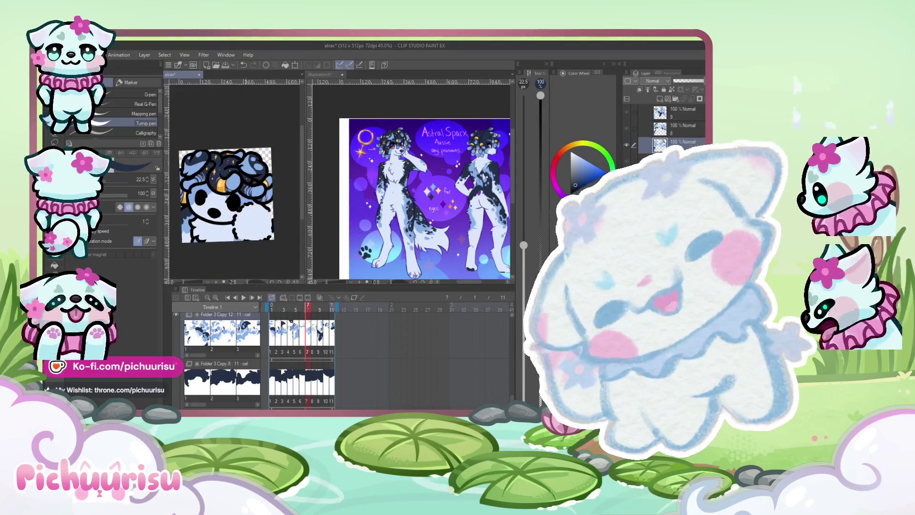
pyautogui.scroll(5, 224, 167)
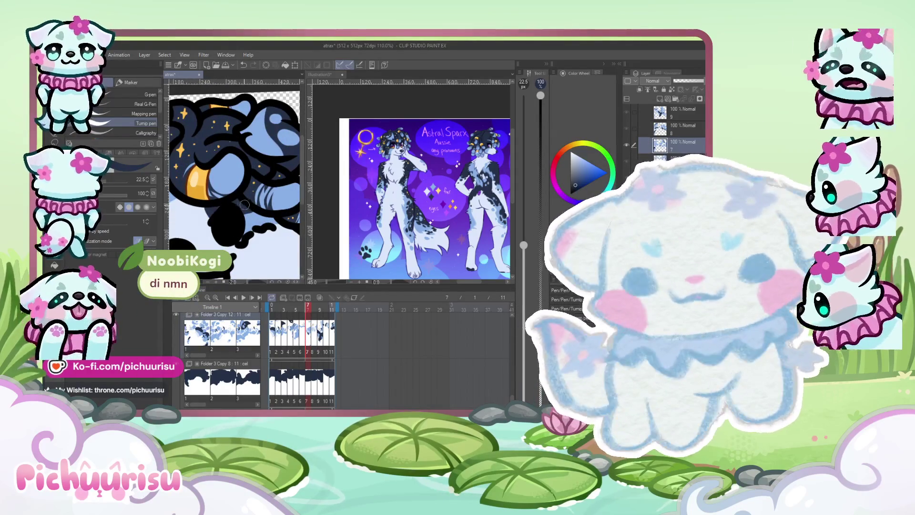
pyautogui.scroll(-2, 257, 214)
pyautogui.scroll(1, 215, 201)
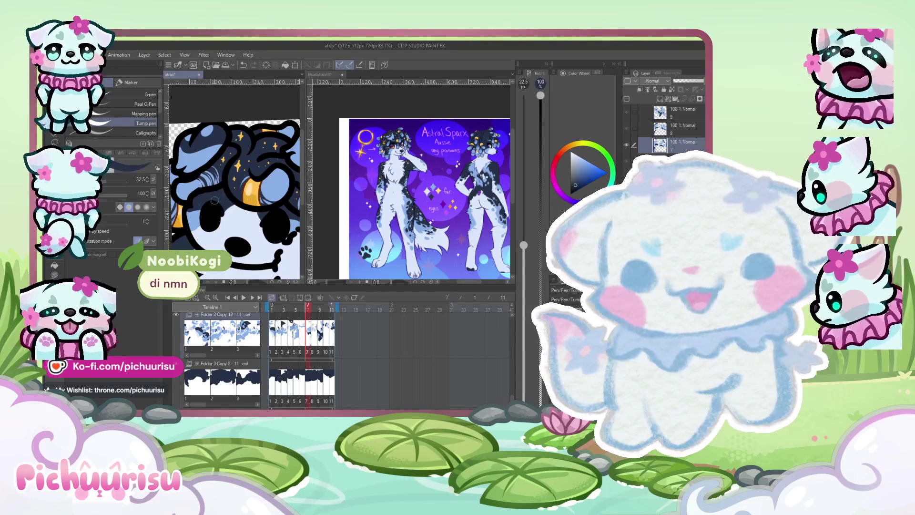
pyautogui.scroll(-5, 204, 225)
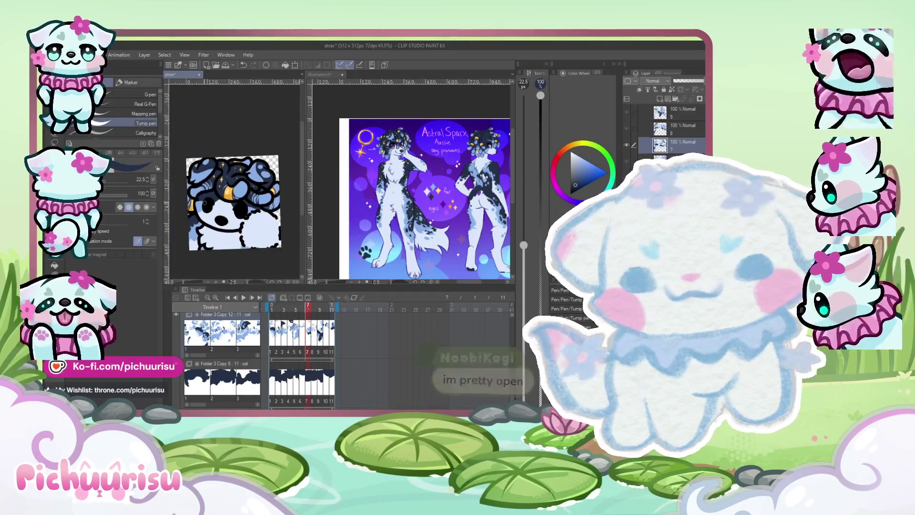
# On frame 6, paint navy shading under the black lines near the neck
pyautogui.click(299, 351)
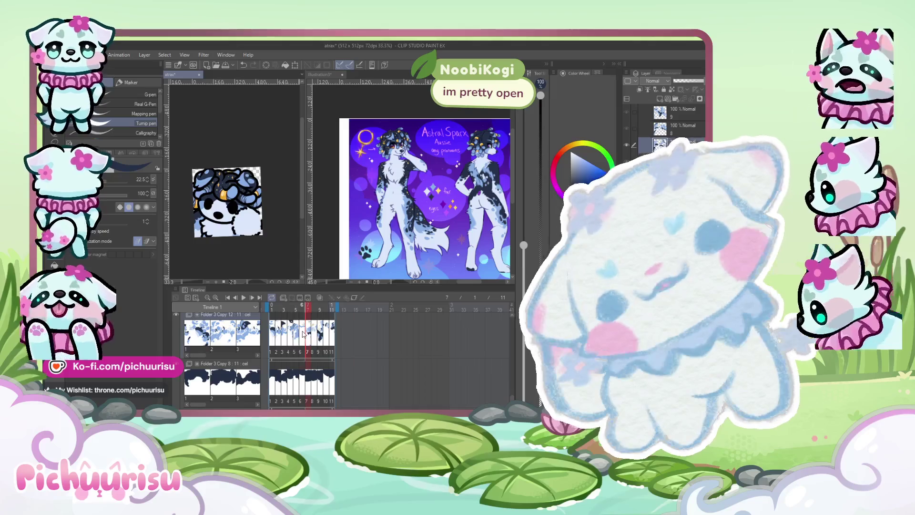
pyautogui.scroll(5, 243, 220)
pyautogui.scroll(2, 243, 220)
pyautogui.moveTo(223, 231)
pyautogui.mouseDown()
pyautogui.moveTo(249, 248)
pyautogui.moveTo(254, 269)
pyautogui.mouseUp()
pyautogui.scroll(-2, 254, 270)
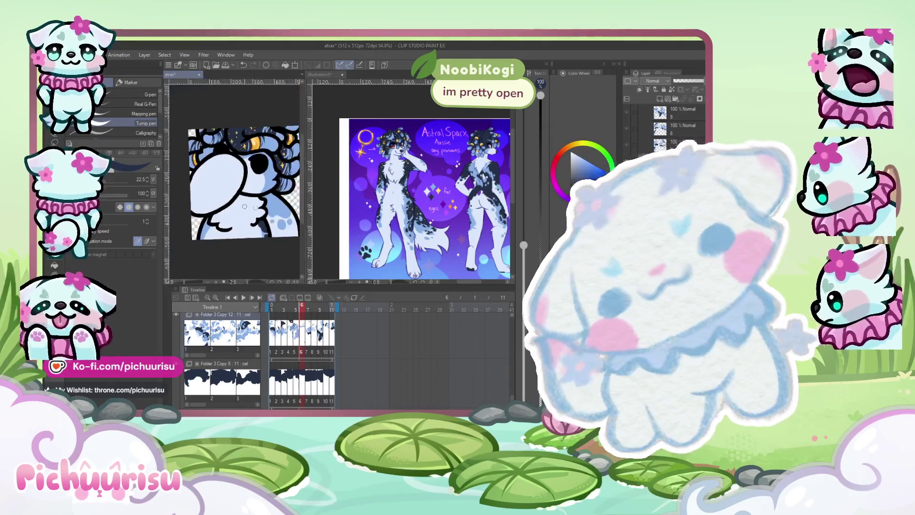
pyautogui.moveTo(191, 237)
pyautogui.mouseDown()
pyautogui.moveTo(195, 224)
pyautogui.moveTo(195, 255)
pyautogui.mouseUp()
pyautogui.scroll(-3, 200, 238)
pyautogui.scroll(2, 207, 214)
pyautogui.scroll(-3, 195, 255)
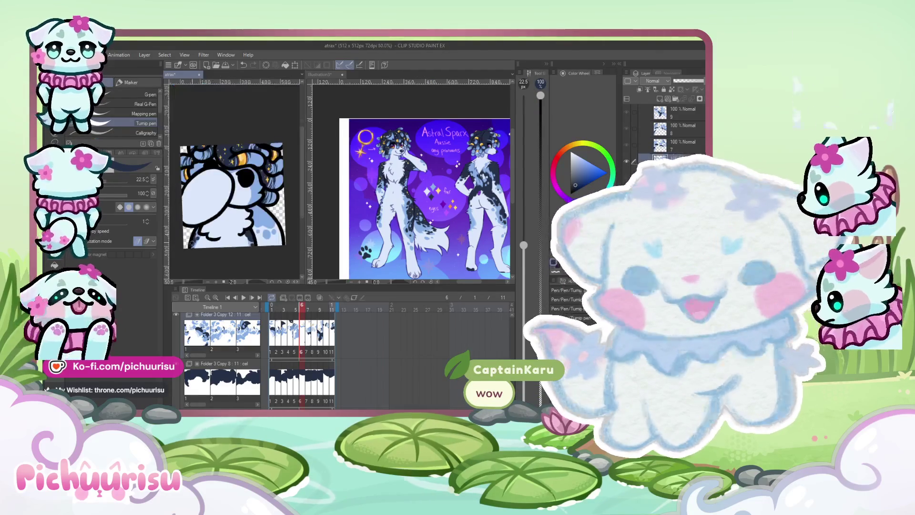
pyautogui.scroll(3, 229, 218)
pyautogui.moveTo(245, 205)
pyautogui.mouseDown()
pyautogui.moveTo(232, 203)
pyautogui.moveTo(257, 228)
pyautogui.moveTo(263, 223)
pyautogui.moveTo(249, 228)
pyautogui.moveTo(257, 238)
pyautogui.moveTo(240, 219)
pyautogui.mouseUp()
pyautogui.scroll(-2, 239, 219)
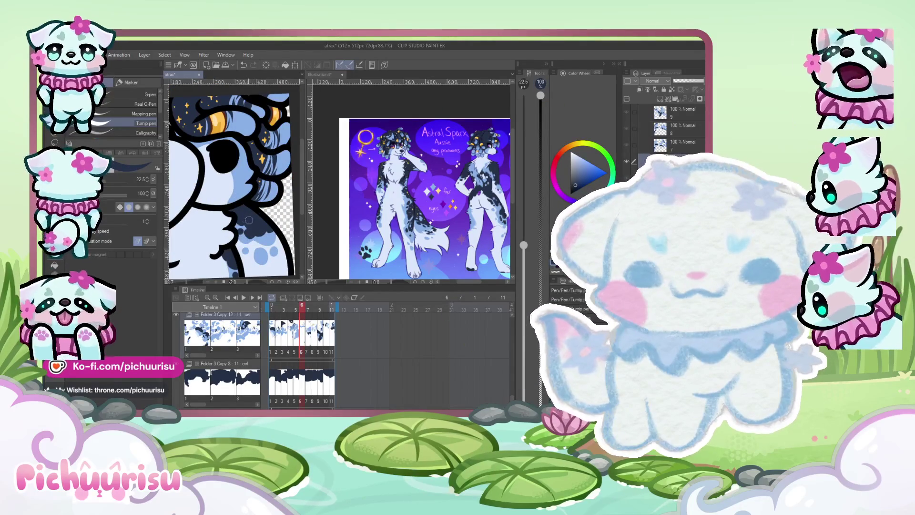
pyautogui.scroll(-1, 258, 247)
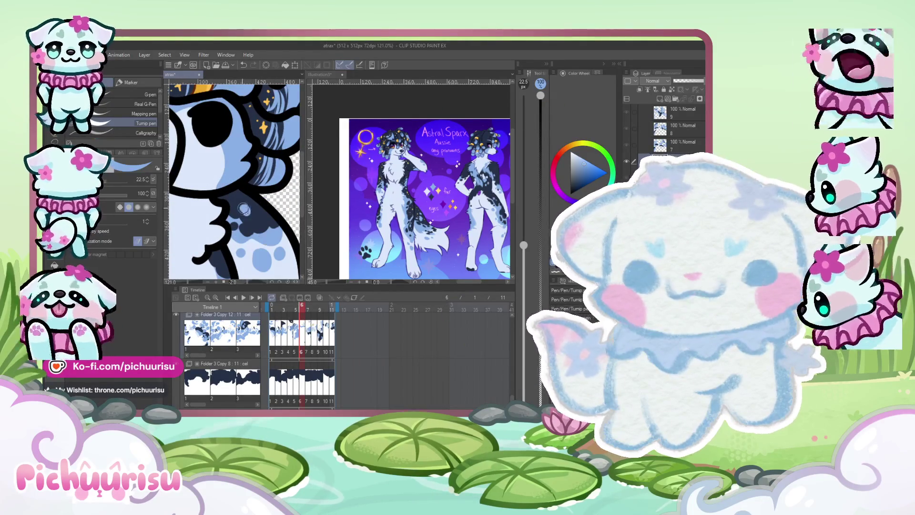
pyautogui.scroll(-3, 186, 189)
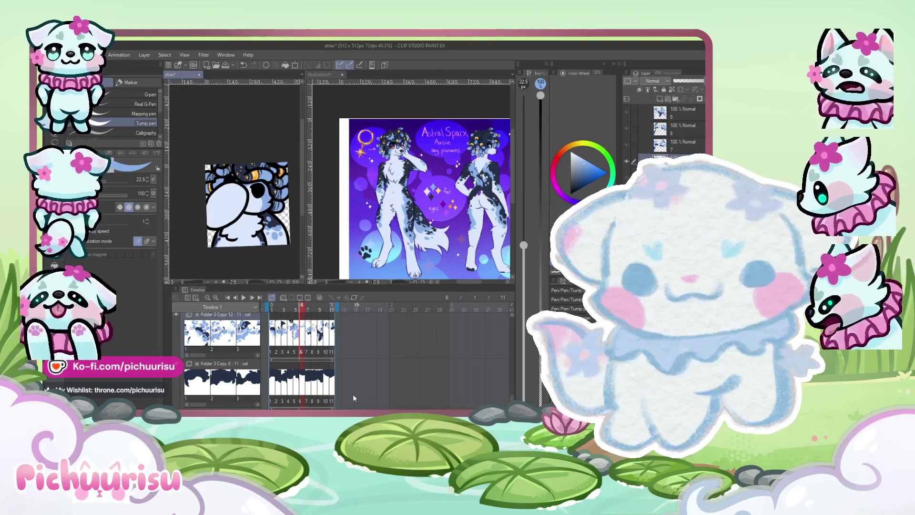
pyautogui.click(296, 333)
# Return to frame 8 and sample its light blue and dark colours
pyautogui.scroll(3, 272, 223)
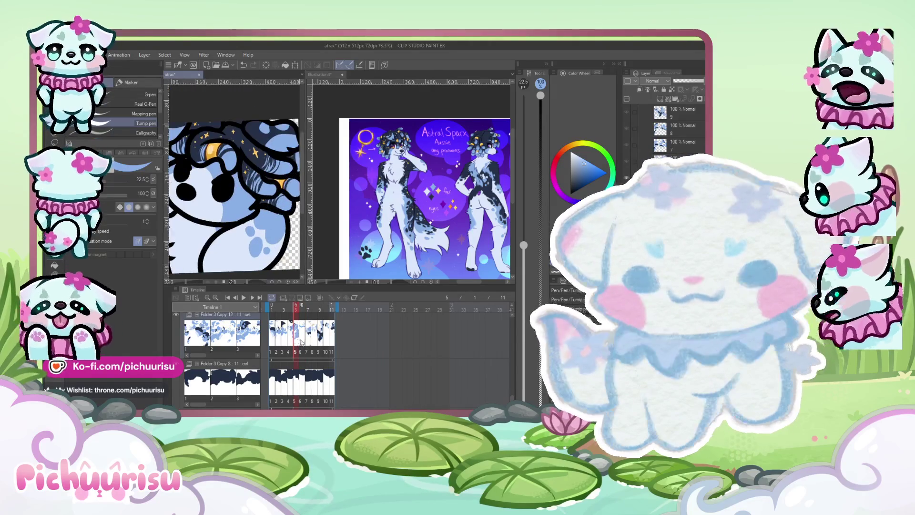
pyautogui.click(289, 333)
pyautogui.click(317, 336)
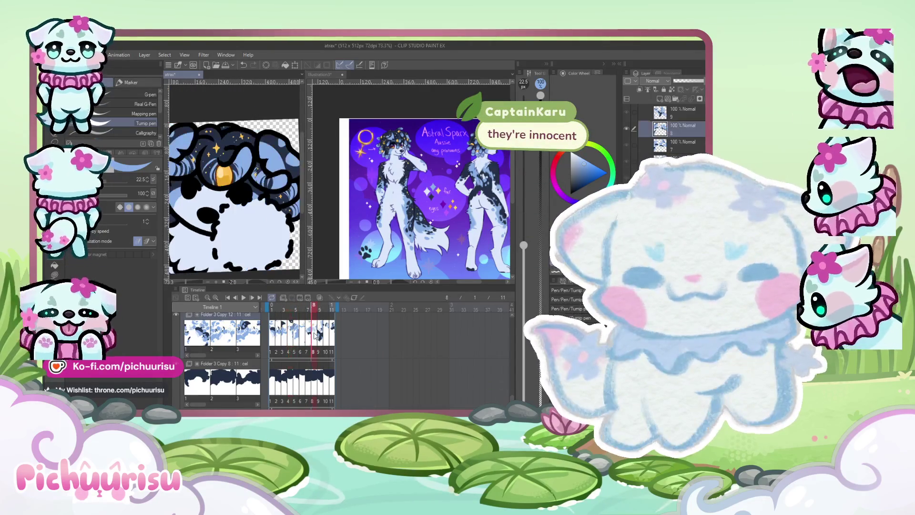
pyautogui.click(319, 335)
pyautogui.scroll(3, 228, 210)
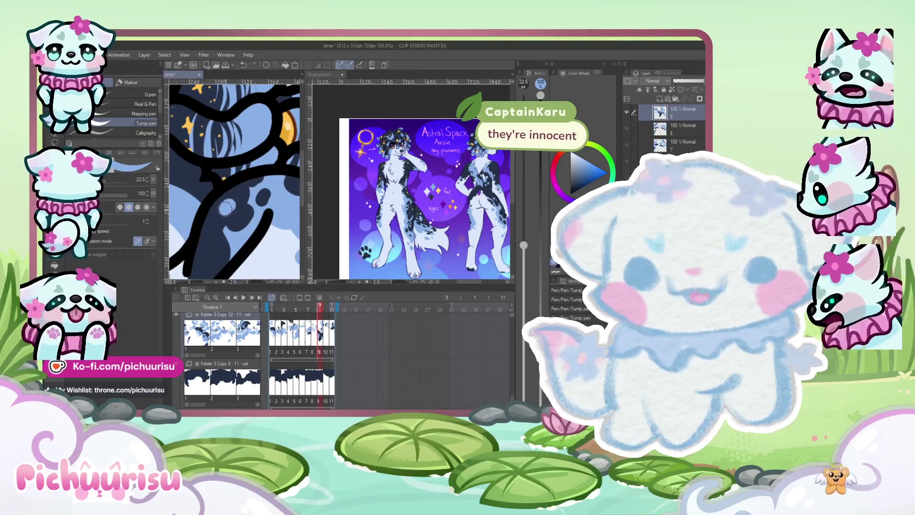
pyautogui.scroll(-1, 224, 210)
pyautogui.click(313, 336)
pyautogui.scroll(-3, 199, 244)
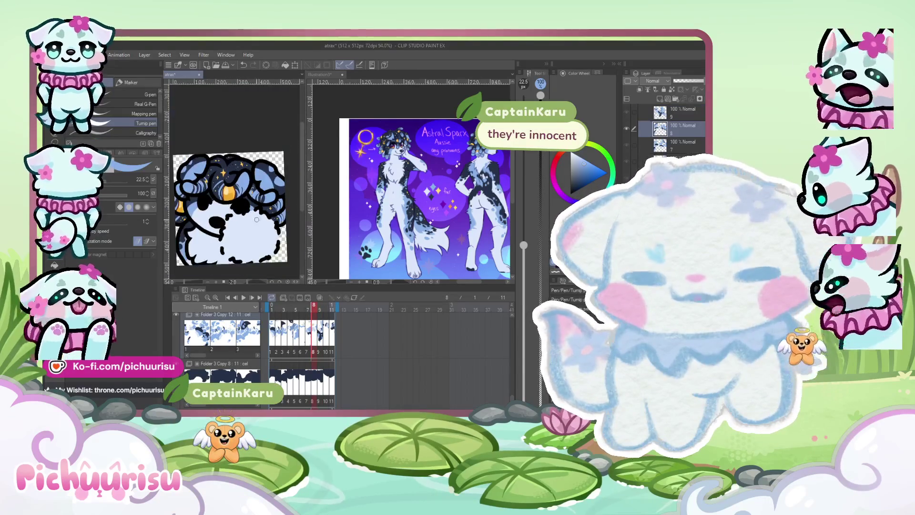
pyautogui.scroll(4, 200, 241)
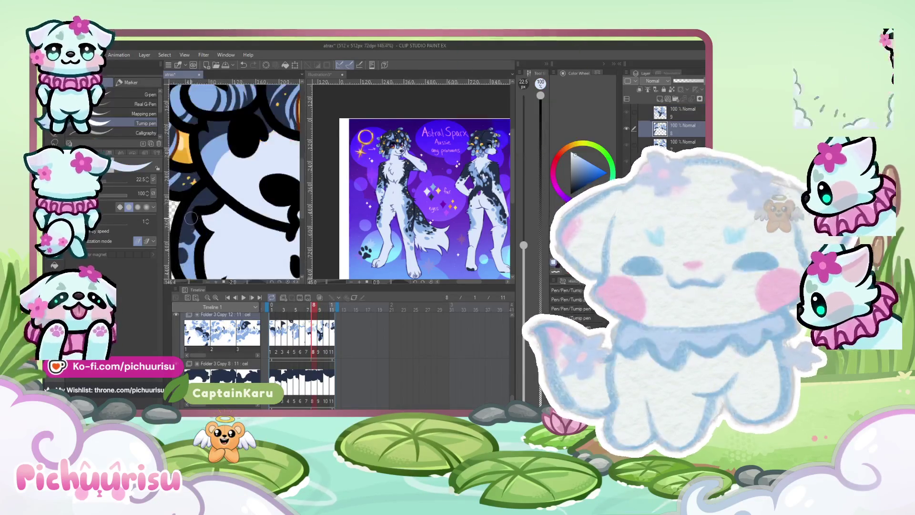
pyautogui.scroll(-2, 209, 156)
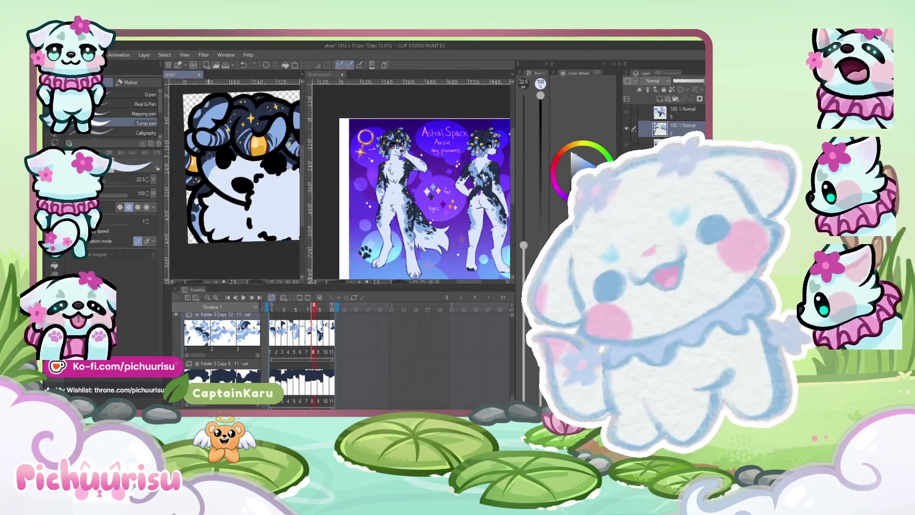
pyautogui.scroll(5, 205, 179)
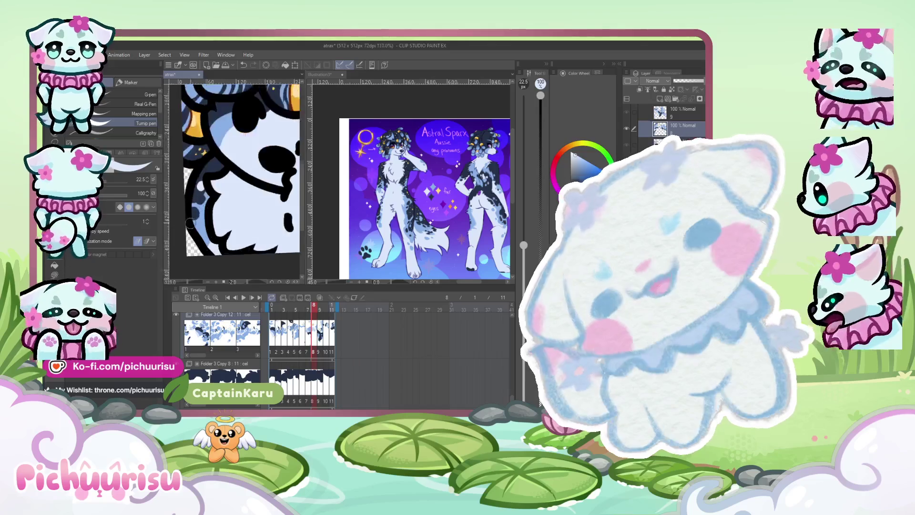
pyautogui.scroll(3, 202, 219)
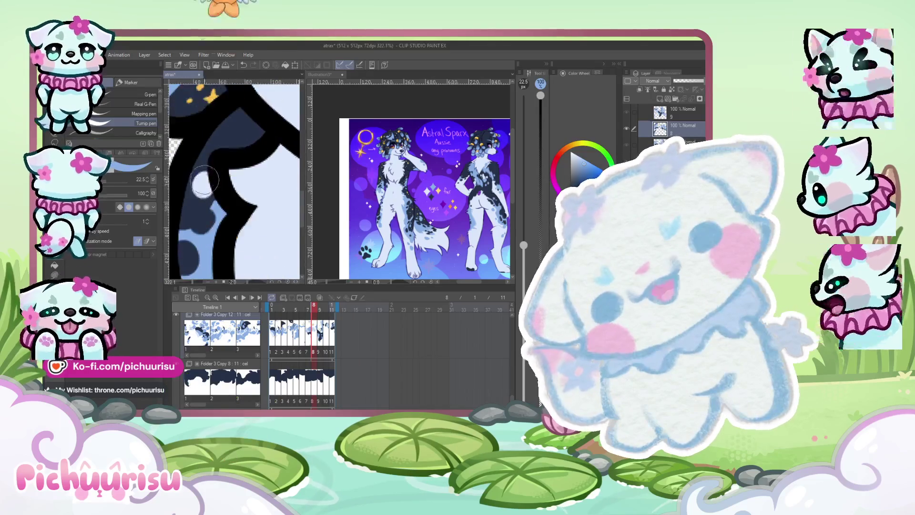
pyautogui.keyDown('alt'); pyautogui.click(208, 182); pyautogui.keyUp('alt')
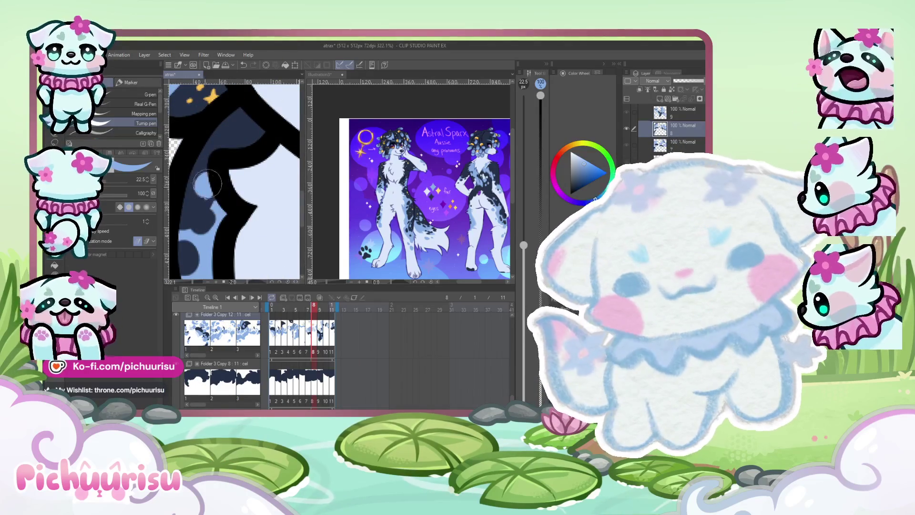
pyautogui.scroll(-8, 204, 191)
pyautogui.keyDown('alt'); pyautogui.click(188, 212); pyautogui.keyUp('alt')
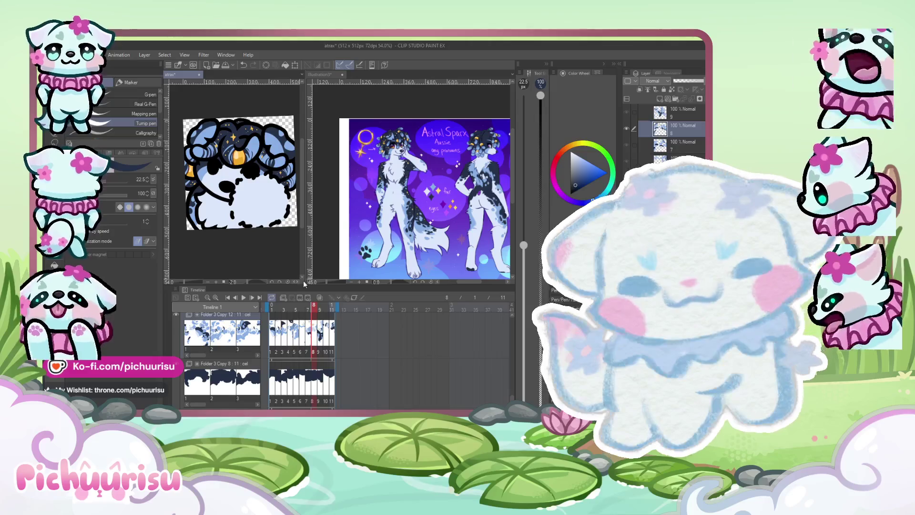
# Sample the light blue fur on frame 7 and the near-black outline on frame 5
pyautogui.click(307, 334)
pyautogui.scroll(4, 203, 213)
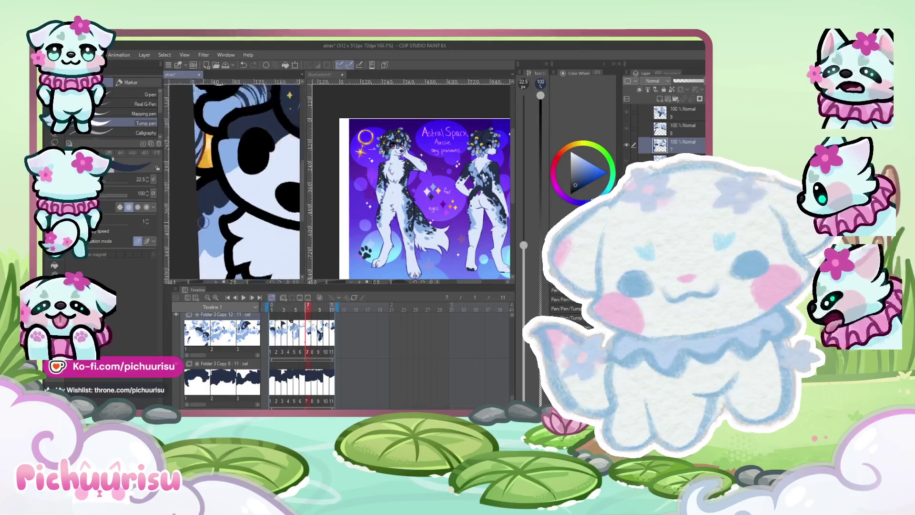
pyautogui.keyDown('alt'); pyautogui.click(214, 224); pyautogui.keyUp('alt')
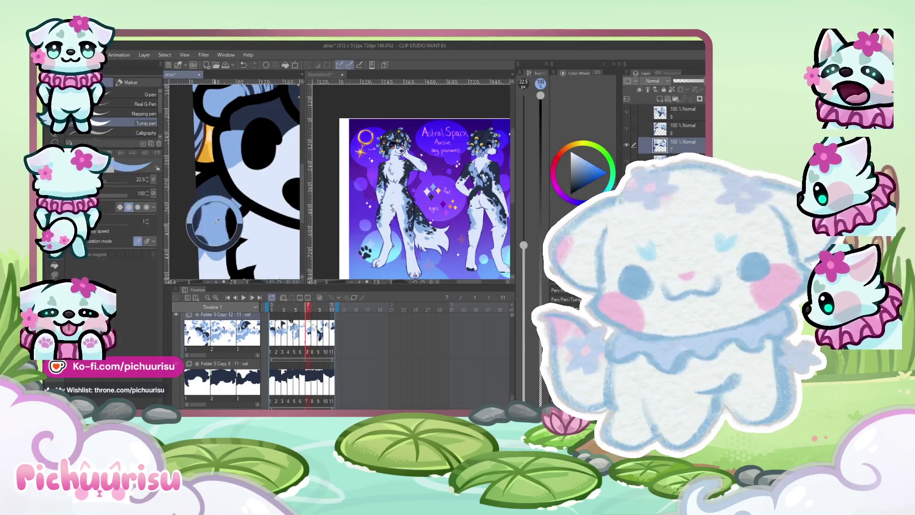
pyautogui.scroll(-3, 200, 186)
pyautogui.scroll(-3, 200, 185)
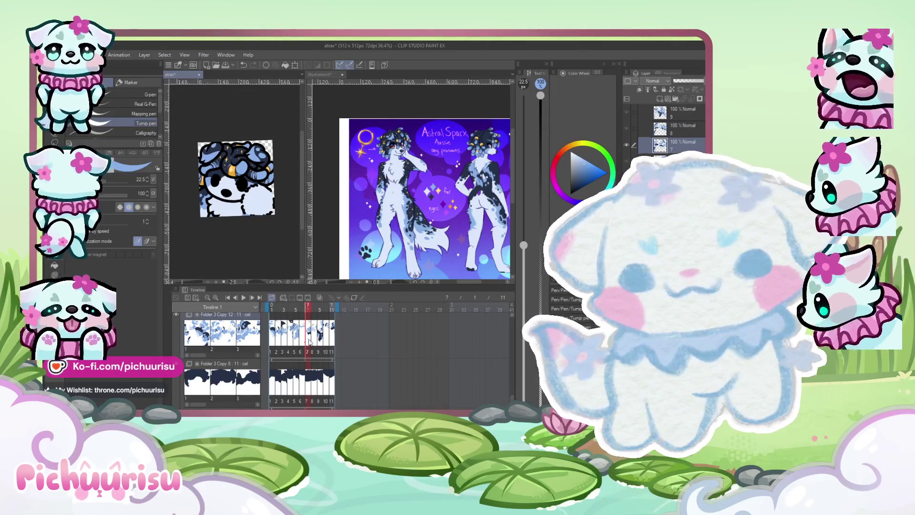
pyautogui.click(301, 336)
pyautogui.scroll(3, 257, 191)
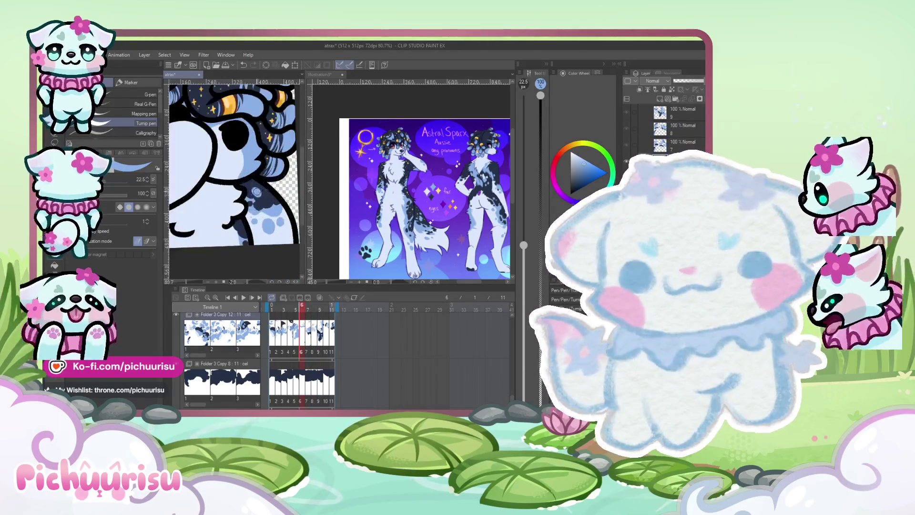
pyautogui.click(295, 333)
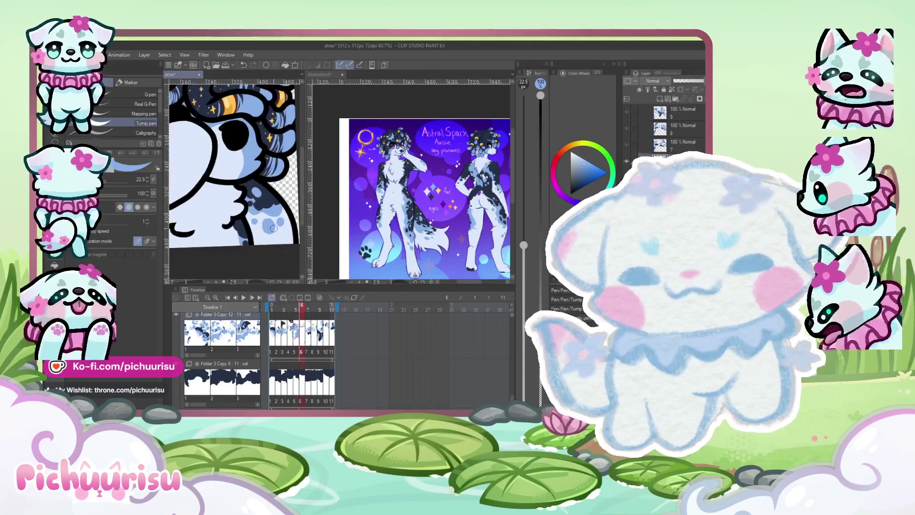
pyautogui.keyDown('alt'); pyautogui.click(202, 196); pyautogui.keyUp('alt')
pyautogui.scroll(2, 202, 196)
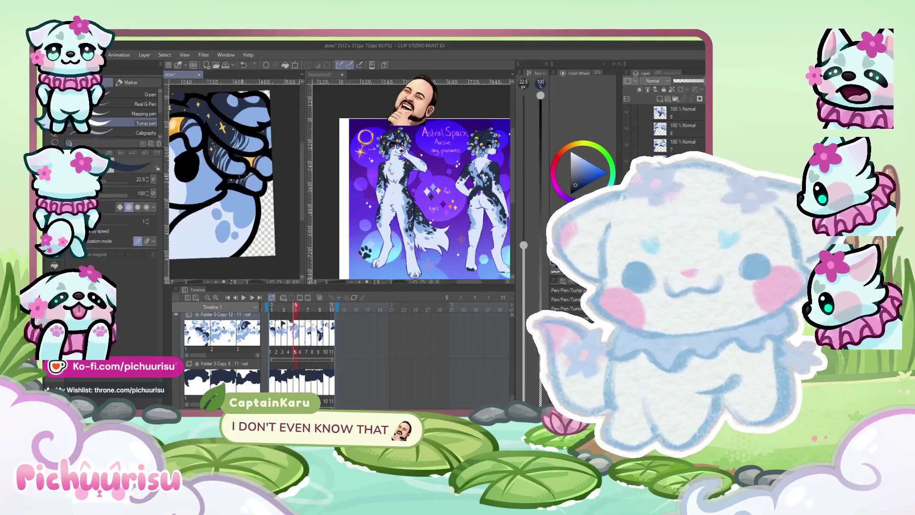
# Paint dark blue into frame 5's head markings and sample a mid blue from the drawing
pyautogui.moveTo(247, 198)
pyautogui.mouseDown()
pyautogui.moveTo(224, 206)
pyautogui.moveTo(238, 190)
pyautogui.moveTo(257, 204)
pyautogui.mouseUp()
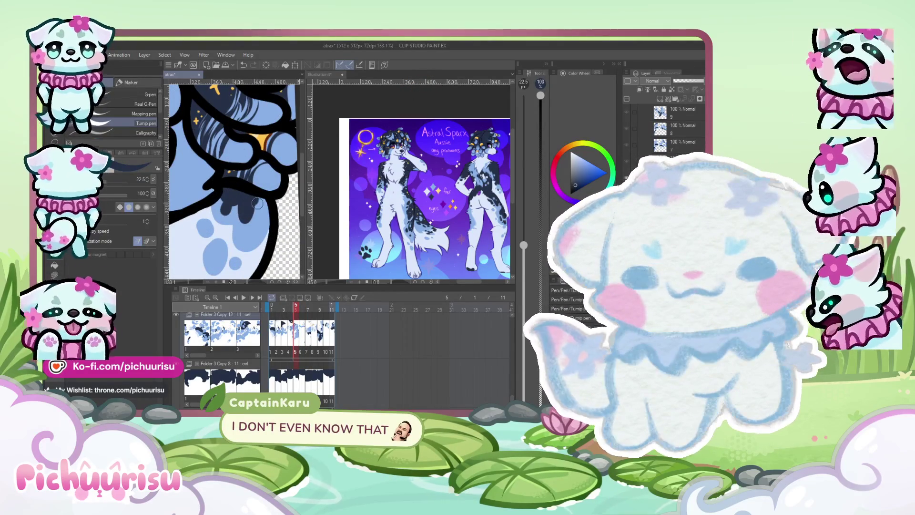
pyautogui.keyDown('alt'); pyautogui.click(247, 204); pyautogui.keyUp('alt')
pyautogui.scroll(-3, 250, 221)
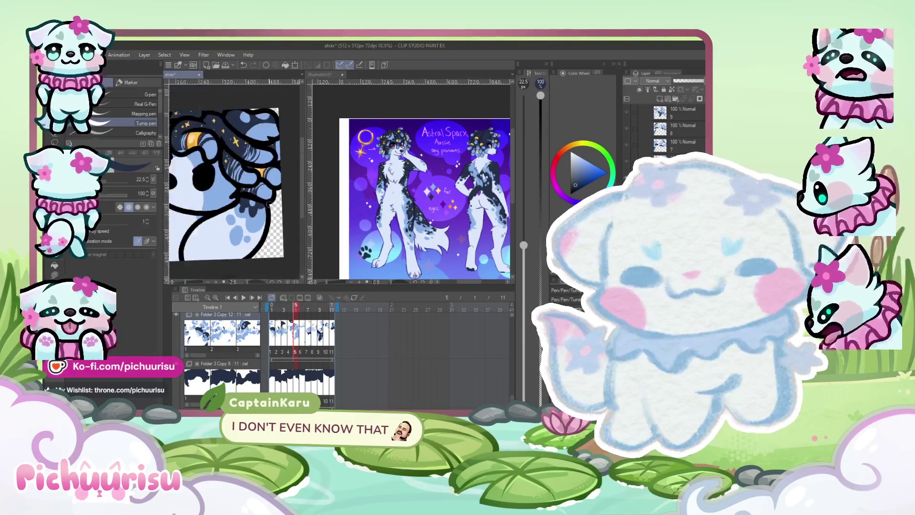
pyautogui.scroll(2, 210, 168)
pyautogui.scroll(-4, 209, 168)
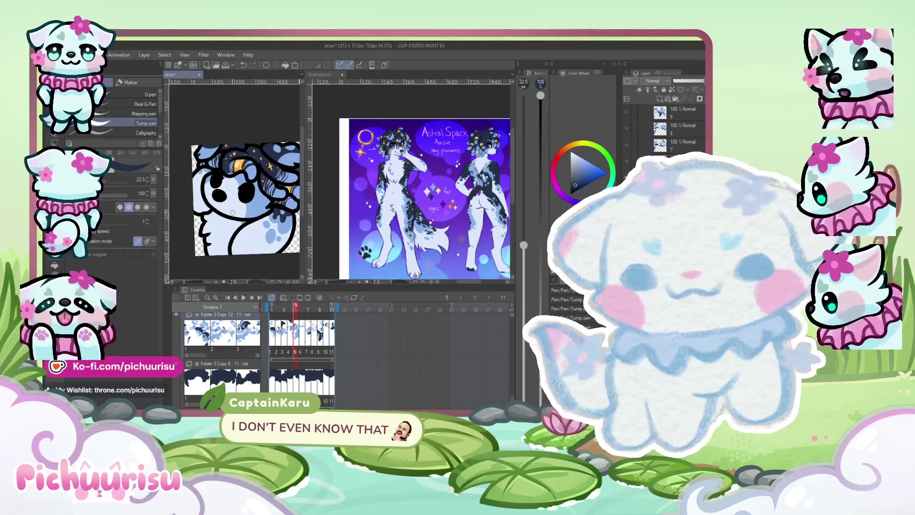
pyautogui.scroll(4, 251, 172)
pyautogui.scroll(3, 250, 173)
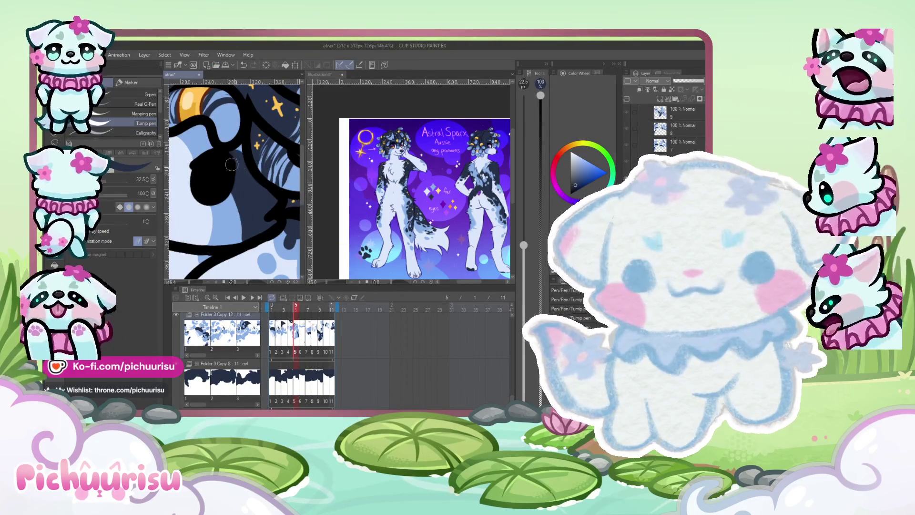
pyautogui.scroll(-3, 223, 155)
pyautogui.scroll(2, 205, 157)
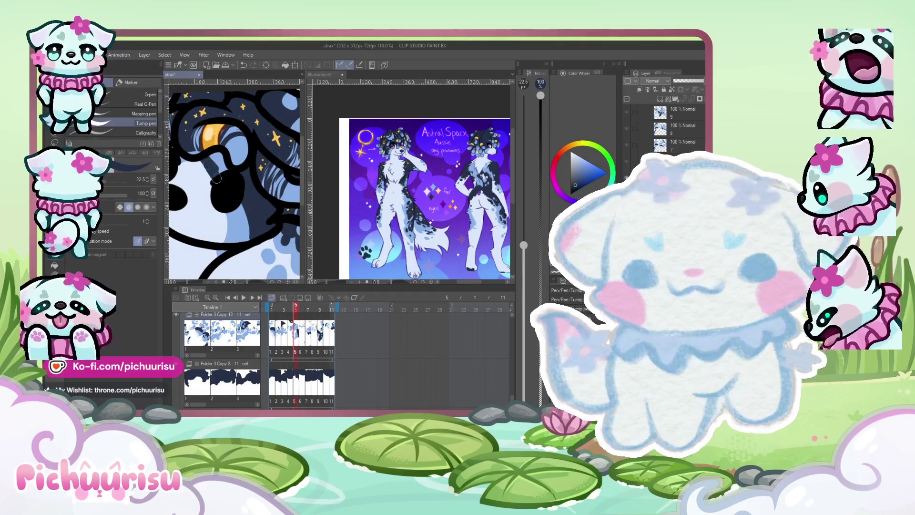
pyautogui.scroll(-3, 215, 157)
pyautogui.scroll(2, 197, 159)
pyautogui.scroll(2, 197, 159)
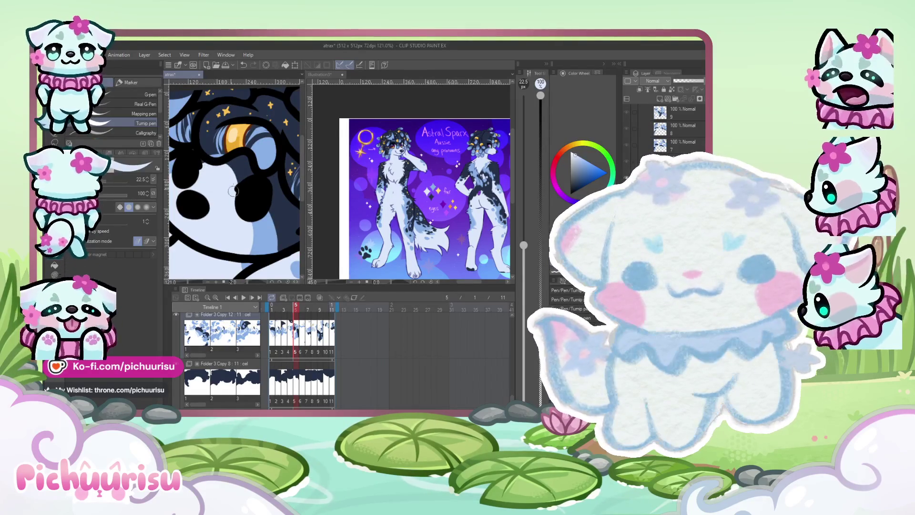
pyautogui.scroll(2, 216, 165)
pyautogui.scroll(-4, 217, 162)
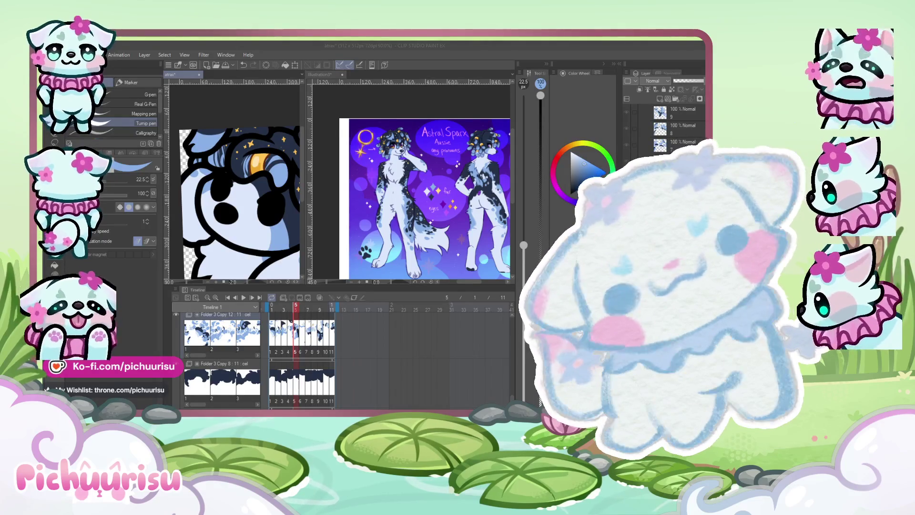
pyautogui.scroll(-4, 272, 233)
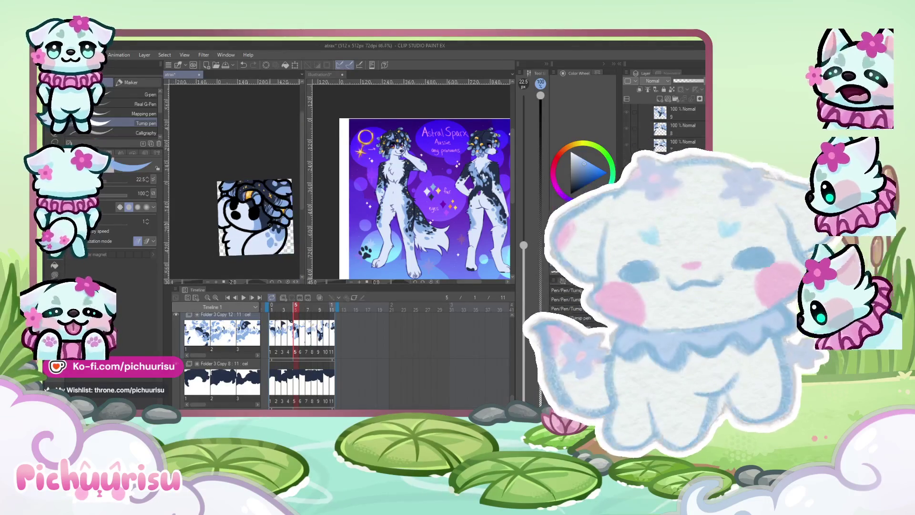
pyautogui.scroll(3, 245, 234)
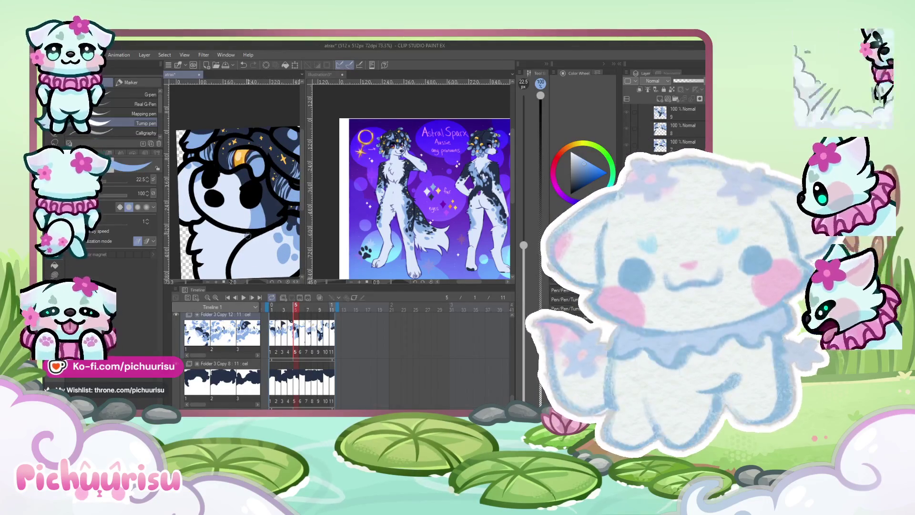
pyautogui.scroll(-2, 268, 208)
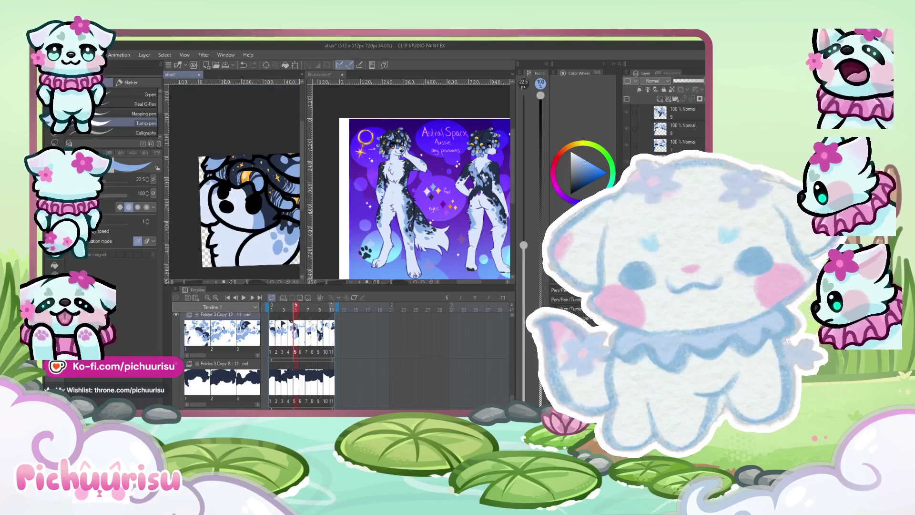
pyautogui.scroll(-1, 250, 210)
# Go back to frame 4 and look over the dog's head up close
pyautogui.click(289, 339)
pyautogui.scroll(5, 276, 211)
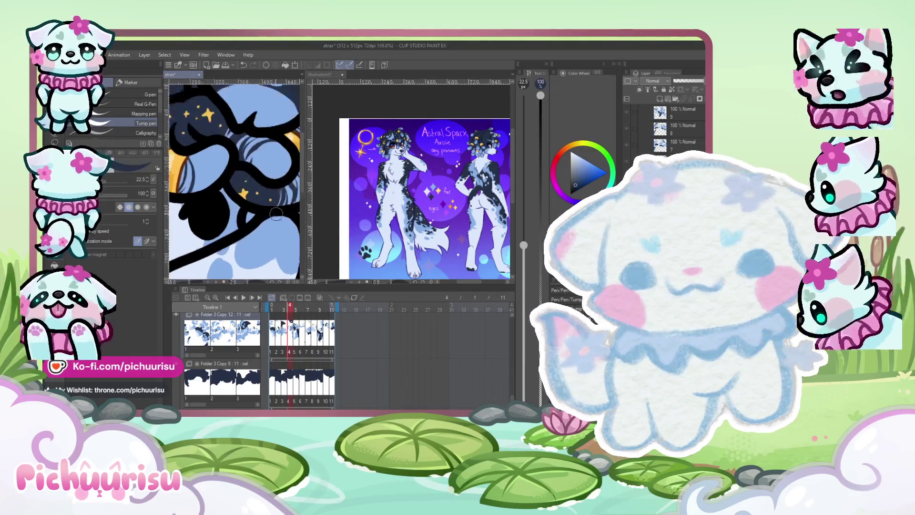
pyautogui.scroll(-4, 275, 209)
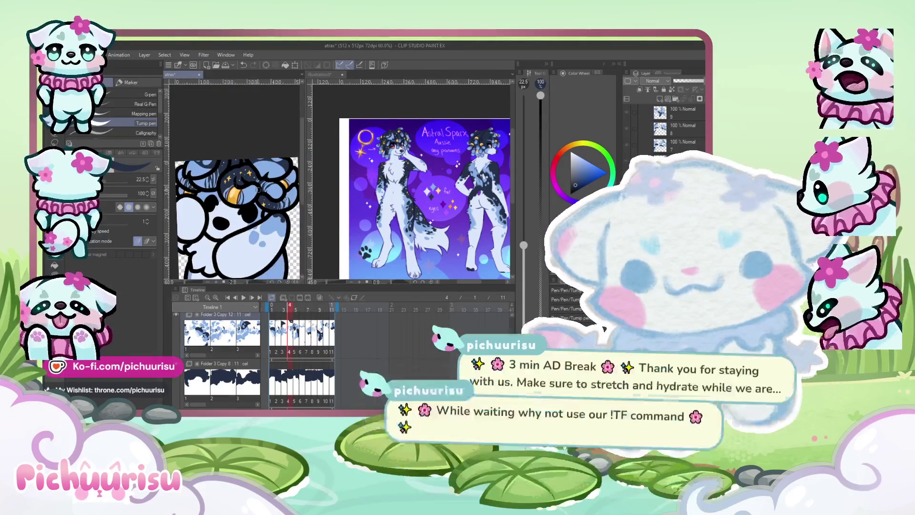
pyautogui.scroll(4, 206, 148)
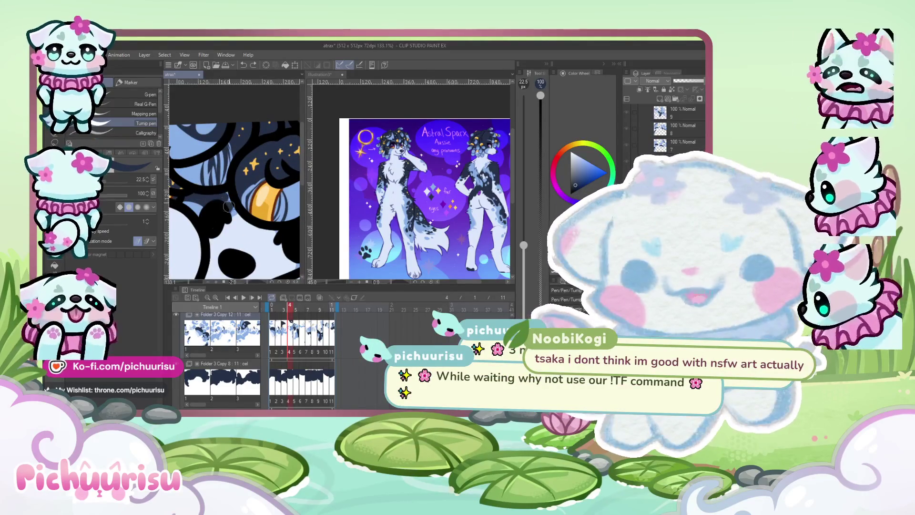
pyautogui.moveTo(226, 208); pyautogui.dragTo(160, 179)
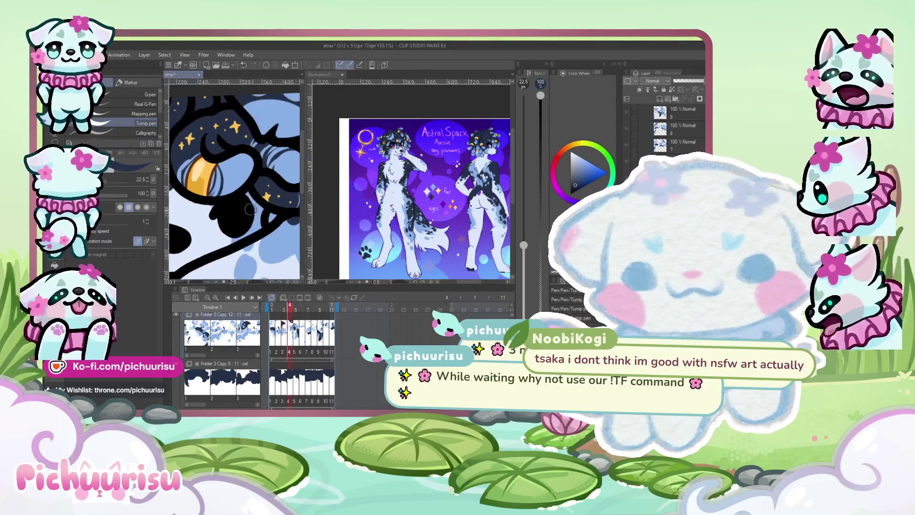
pyautogui.scroll(-3, 257, 202)
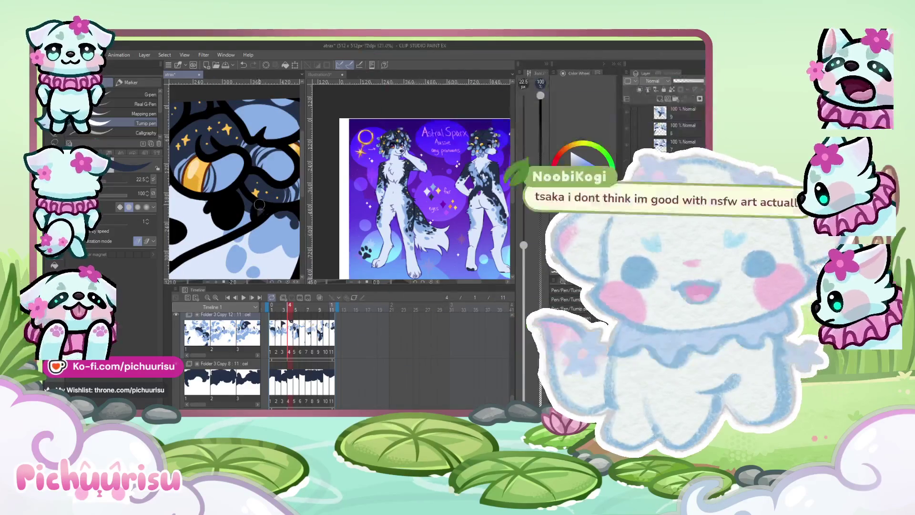
pyautogui.scroll(-1, 238, 205)
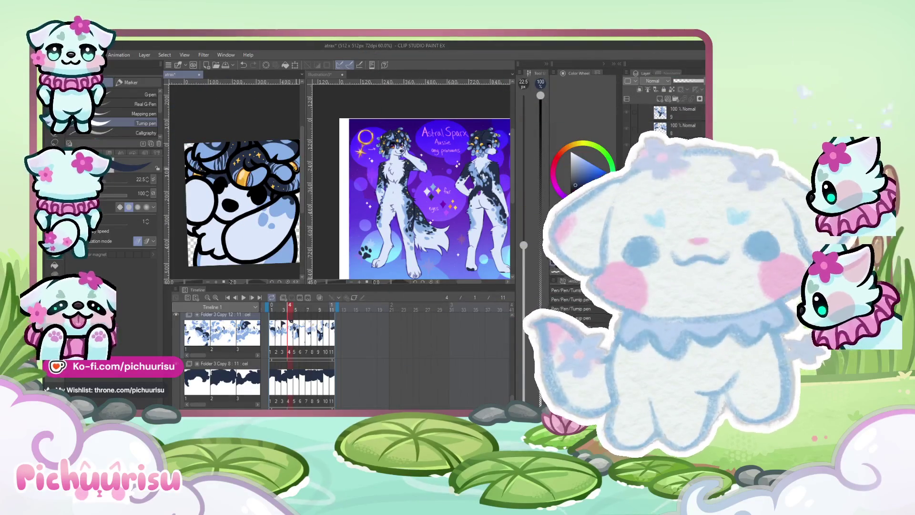
pyautogui.scroll(2, 238, 205)
pyautogui.scroll(2, 293, 168)
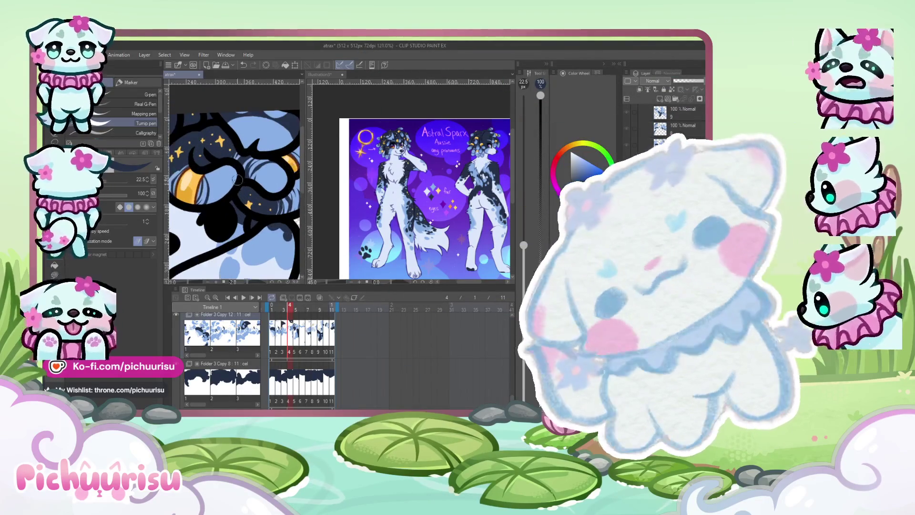
pyautogui.scroll(2, 233, 183)
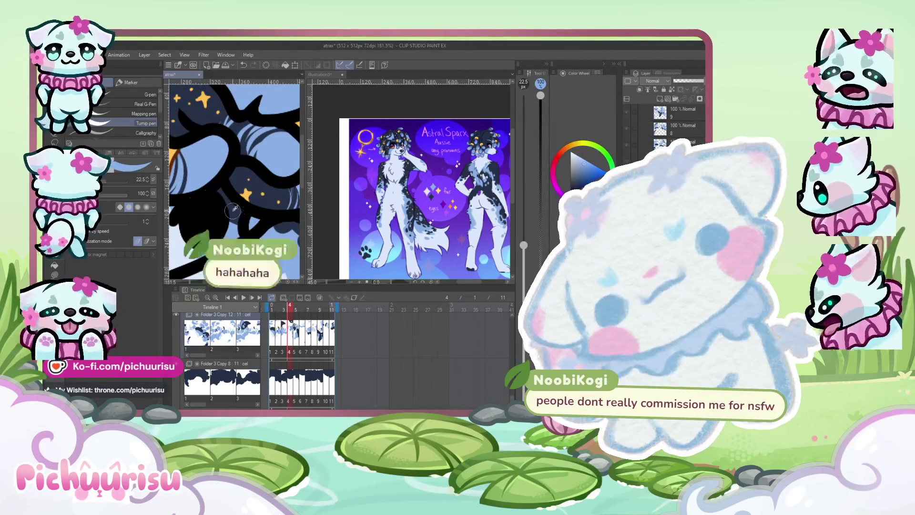
pyautogui.scroll(-4, 253, 229)
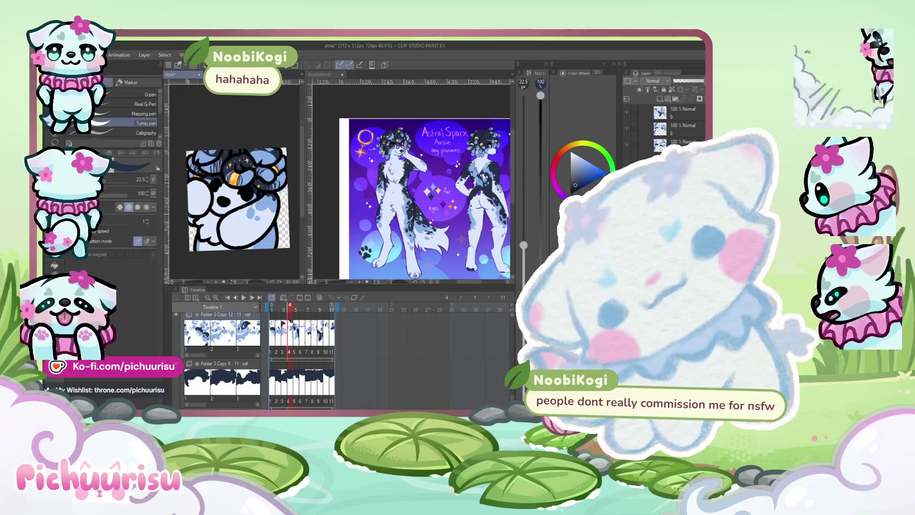
pyautogui.scroll(3, 217, 205)
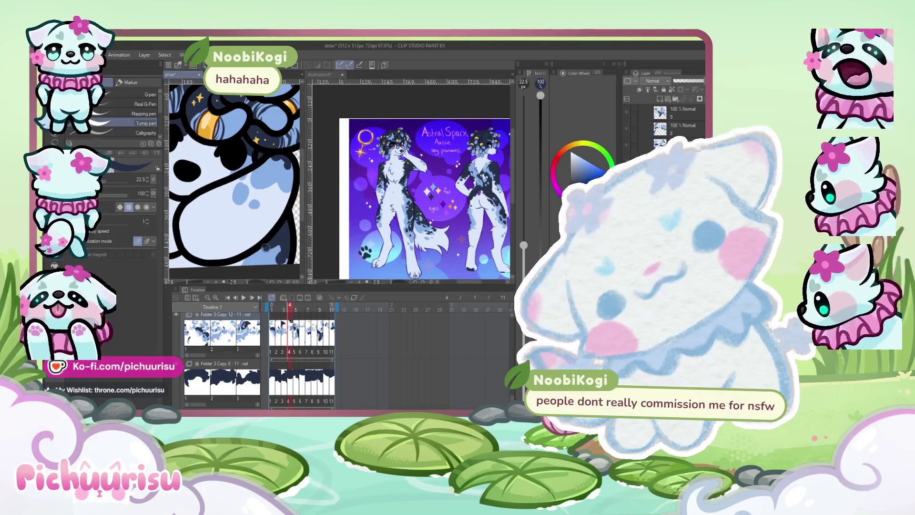
pyautogui.scroll(-3, 269, 268)
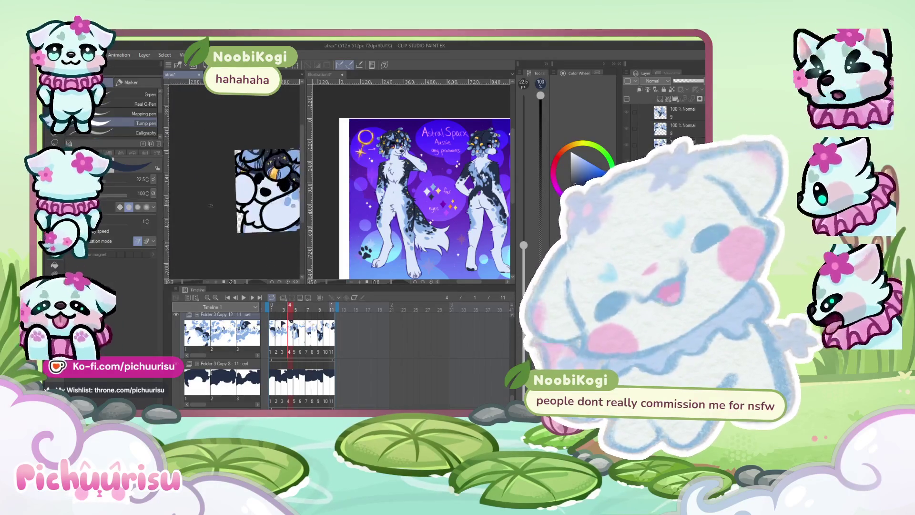
pyautogui.scroll(4, 234, 205)
pyautogui.scroll(-2, 234, 205)
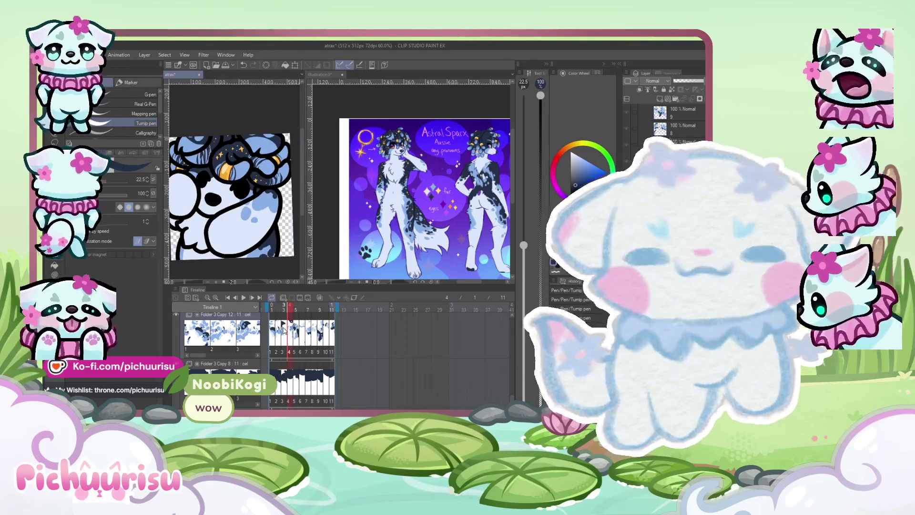
# On frame 3, touch up the dog's dark line art with a pen stroke
pyautogui.click(283, 334)
pyautogui.scroll(2, 214, 200)
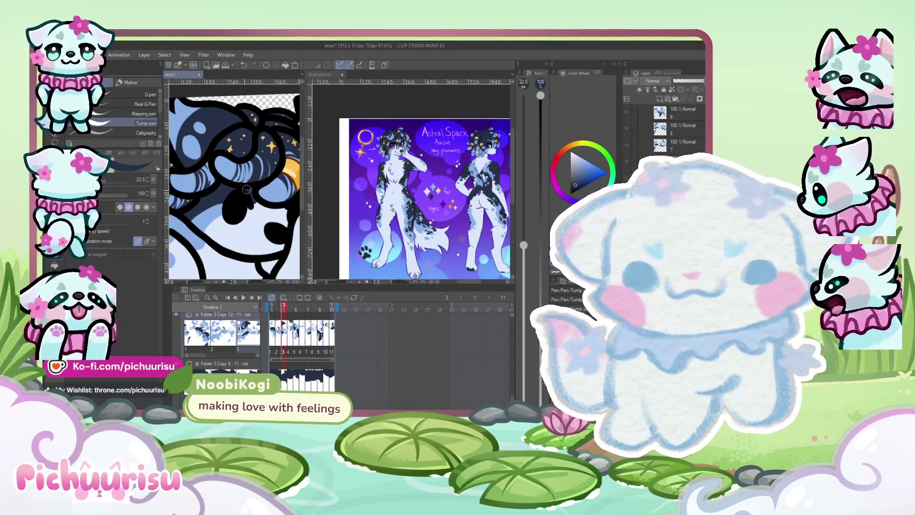
pyautogui.scroll(-2, 249, 188)
pyautogui.scroll(4, 223, 191)
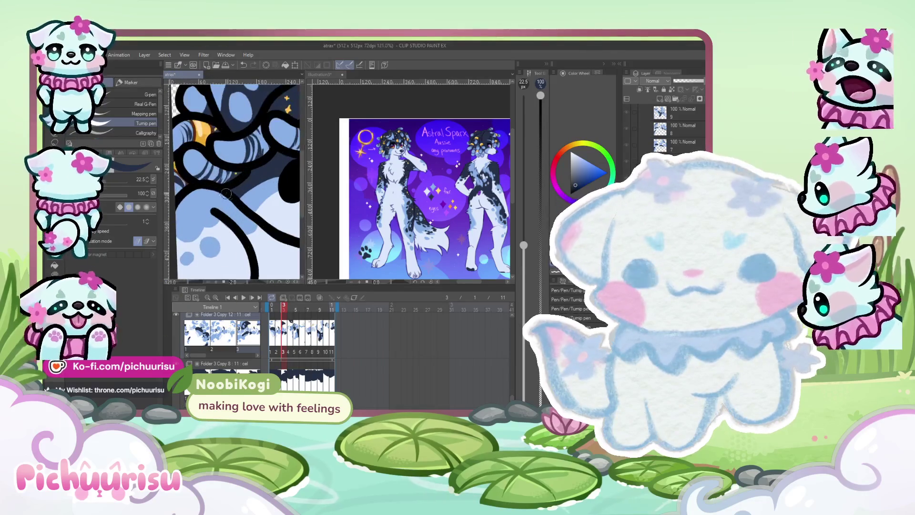
pyautogui.moveTo(195, 192); pyautogui.dragTo(212, 207)
pyautogui.scroll(-5, 219, 195)
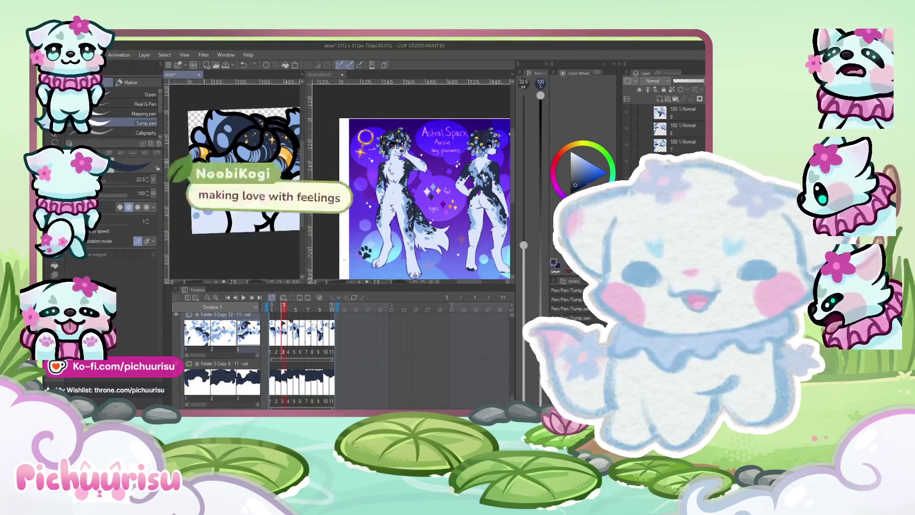
pyautogui.scroll(2, 241, 192)
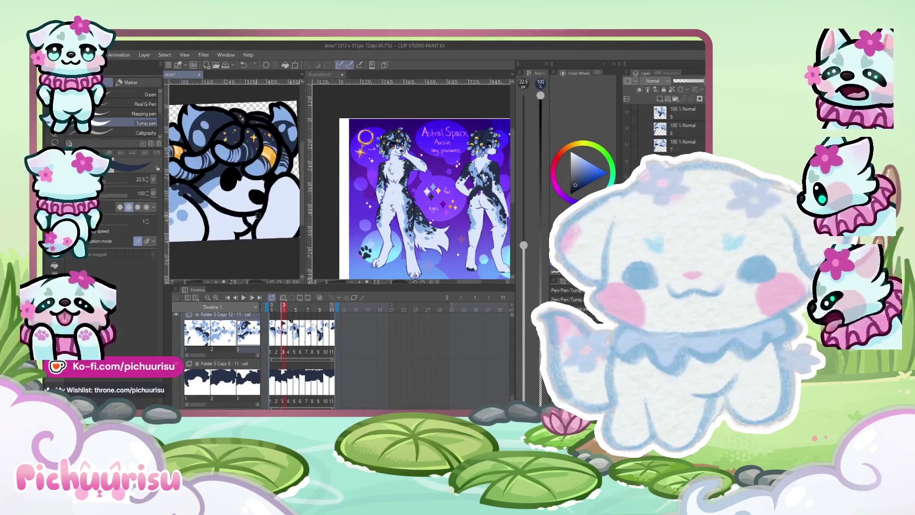
pyautogui.scroll(-2, 249, 218)
# Step back to frame 2, flipping once to the next frame to compare
pyautogui.press('Left')
pyautogui.scroll(3, 219, 211)
pyautogui.press('Right')
pyautogui.press('Left')
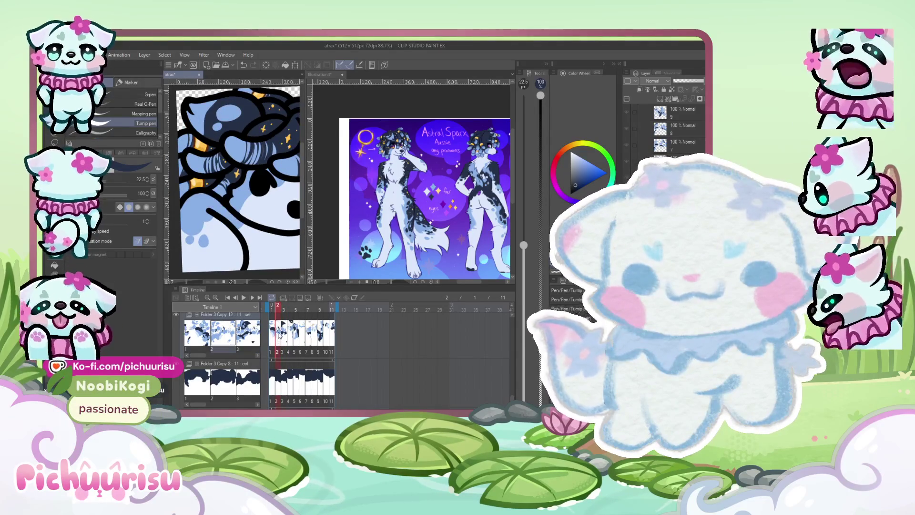
# Flip between frame 2 and its neighbouring frame to check the motion
pyautogui.press('Right')
pyautogui.press('Left')
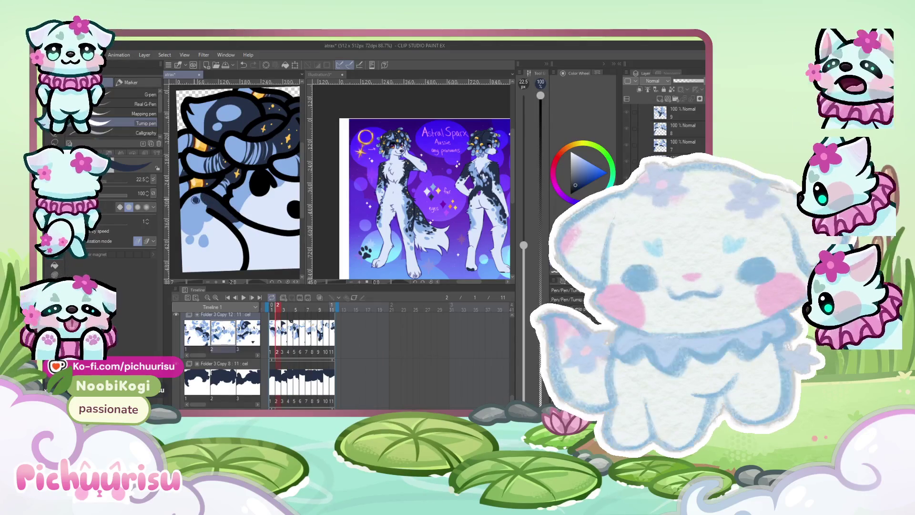
pyautogui.scroll(-3, 196, 200)
pyautogui.press('Right')
pyautogui.press('Left')
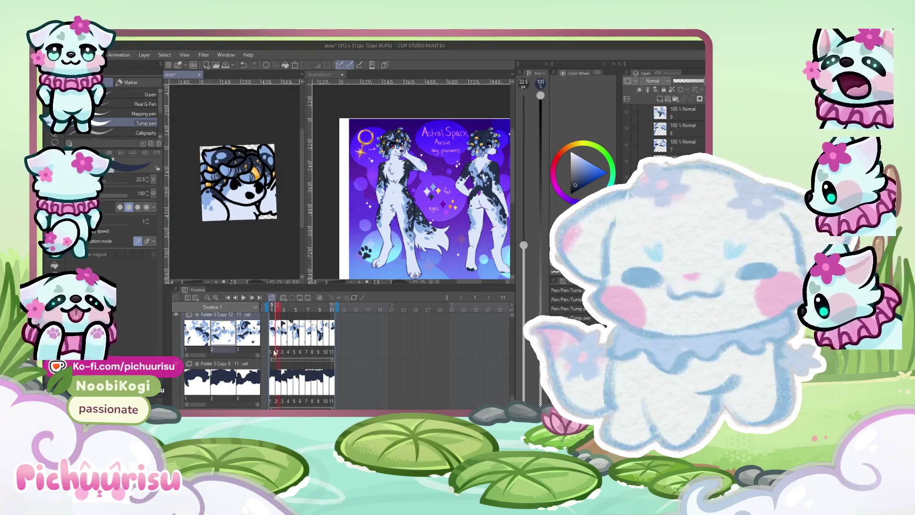
pyautogui.press('Right')
pyautogui.press('Left')
# Bring up the Illustration3 reference document
pyautogui.scroll(4, 201, 197)
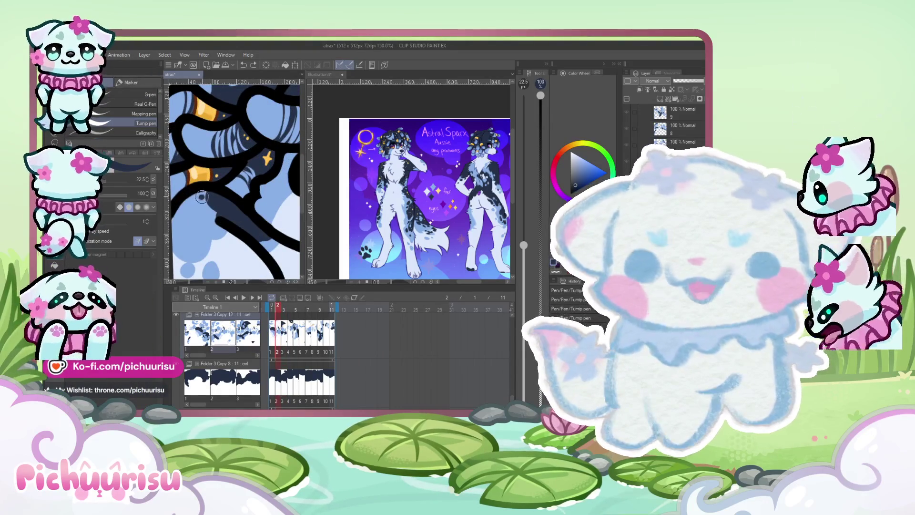
pyautogui.scroll(-3, 201, 197)
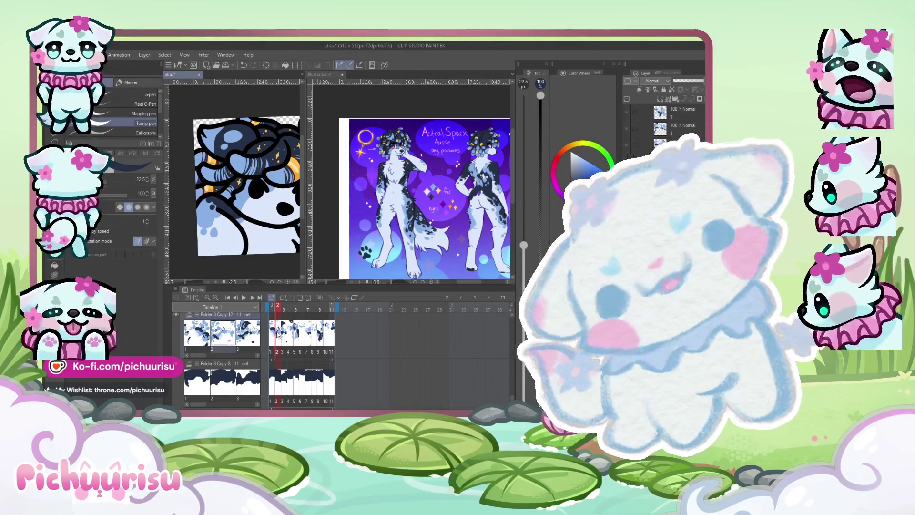
pyautogui.scroll(2, 206, 199)
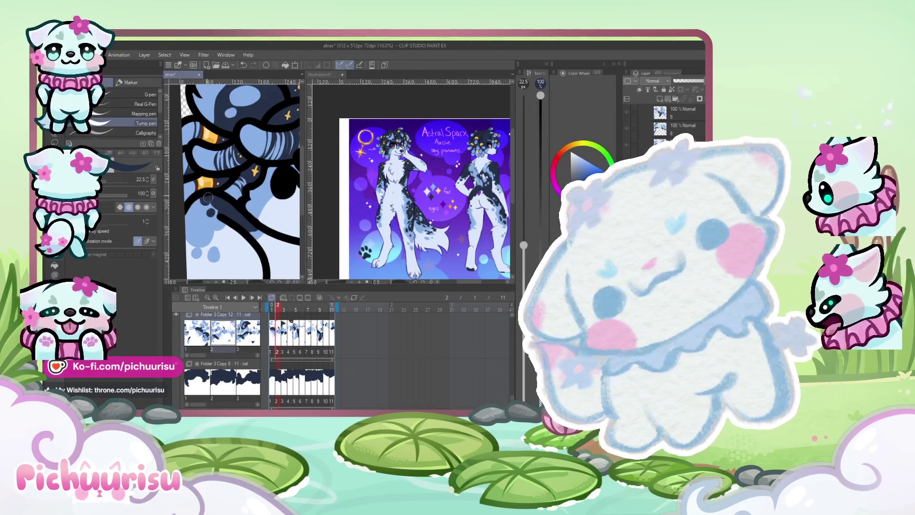
pyautogui.scroll(-2, 195, 202)
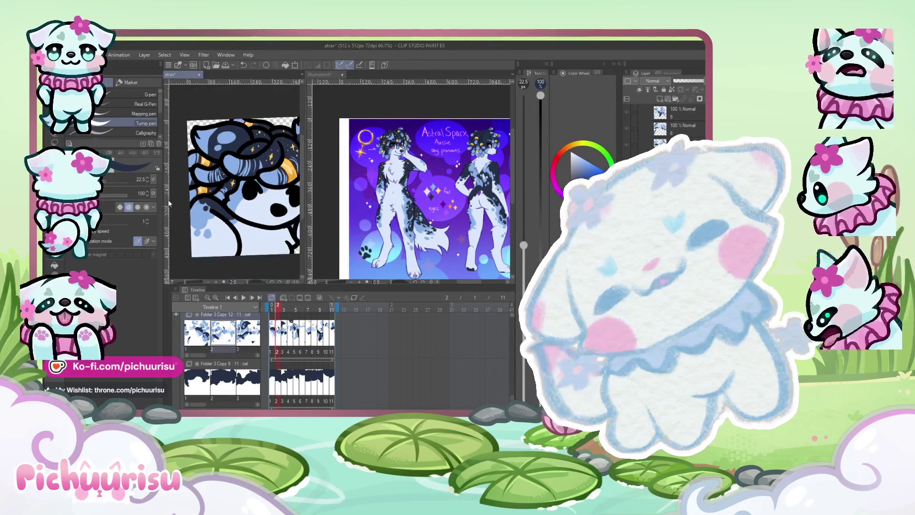
pyautogui.scroll(-2, 195, 202)
pyautogui.scroll(-1, 307, 185)
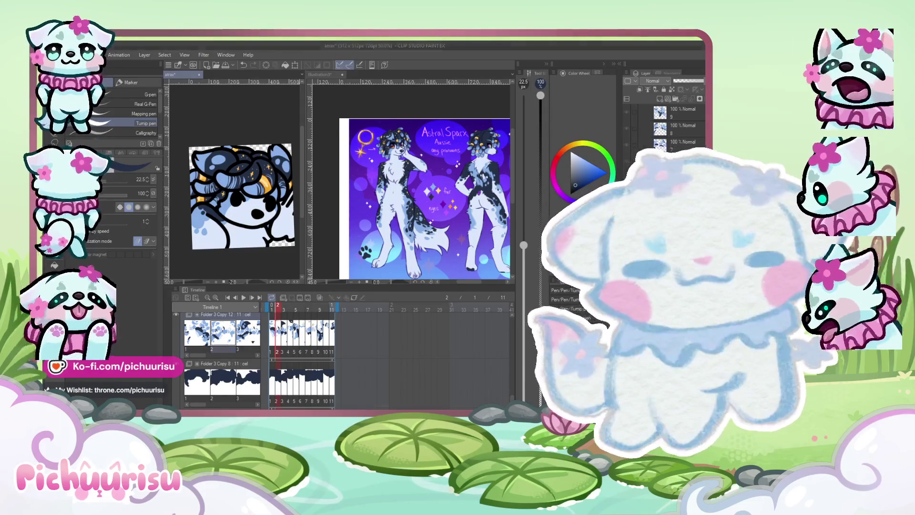
pyautogui.click(419, 160)
pyautogui.scroll(-2, 419, 160)
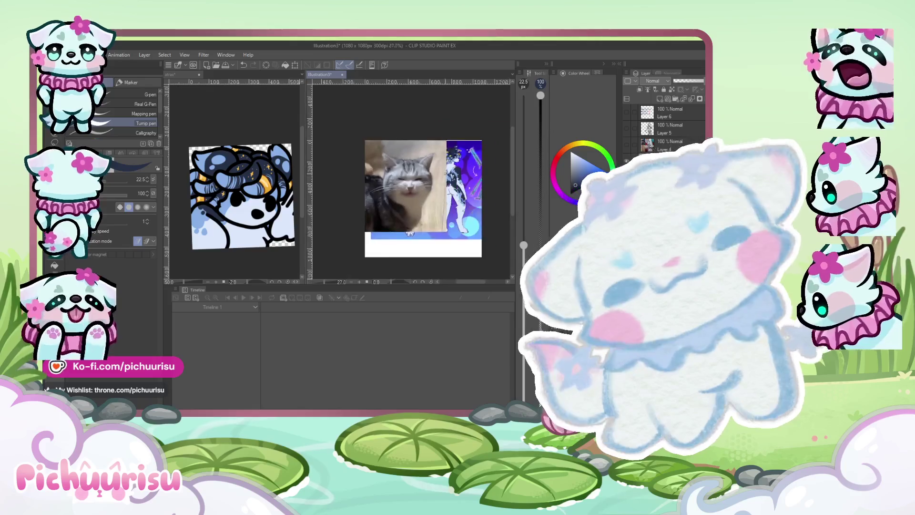
# Switch back to the atrax animation and drag the pane divider right to widen its canvas
pyautogui.scroll(-1, 421, 170)
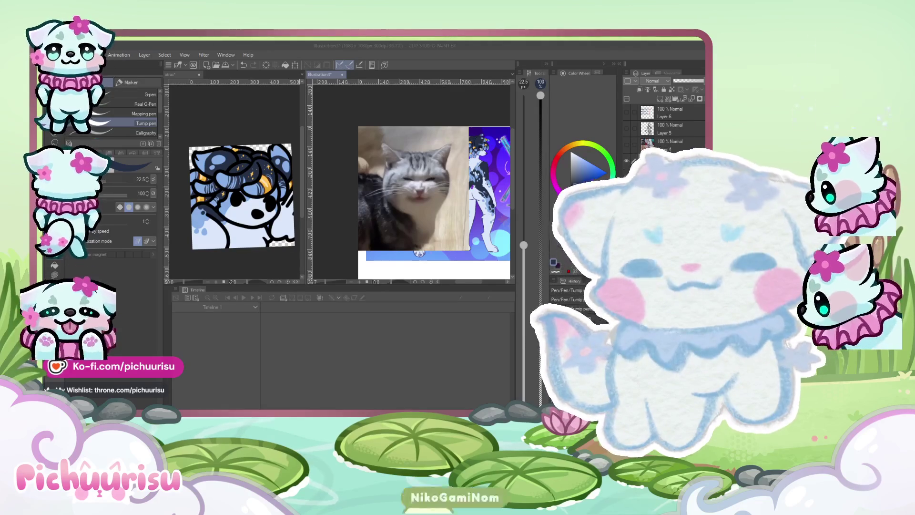
pyautogui.scroll(-1, 390, 253)
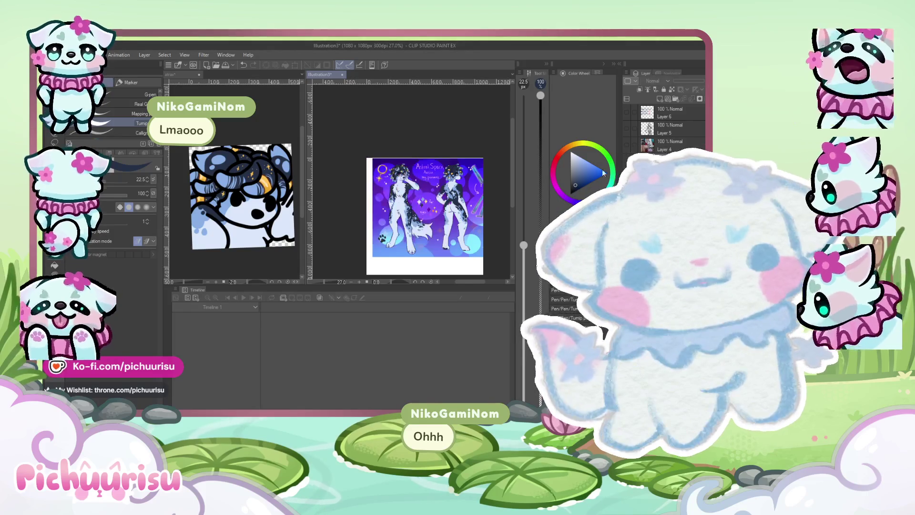
pyautogui.click(275, 269)
pyautogui.moveTo(307, 239); pyautogui.dragTo(376, 243)
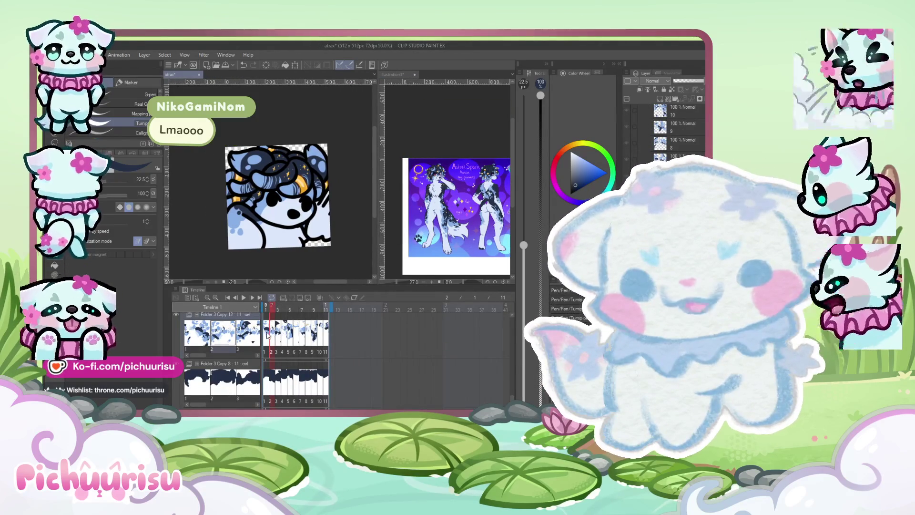
# Go to frame 1 and play the animation loop, then stop it
pyautogui.click(268, 335)
pyautogui.click(244, 298)
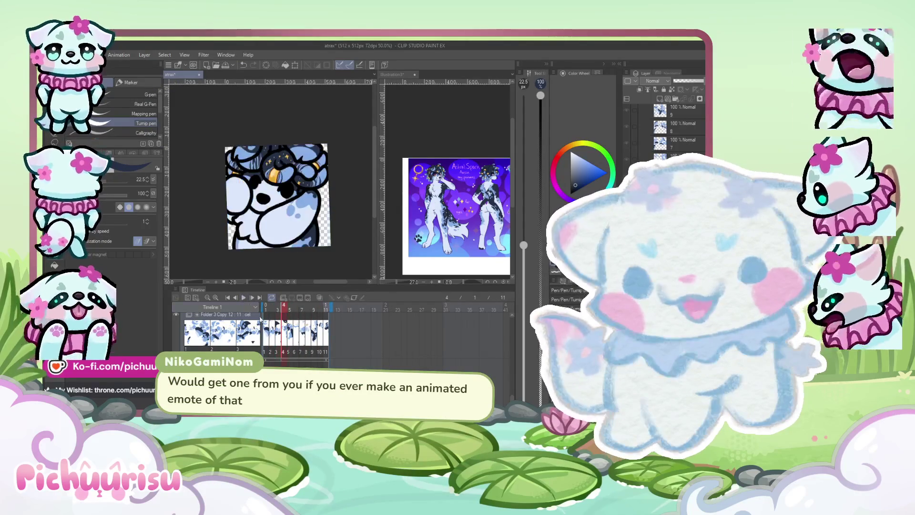
pyautogui.click(244, 298)
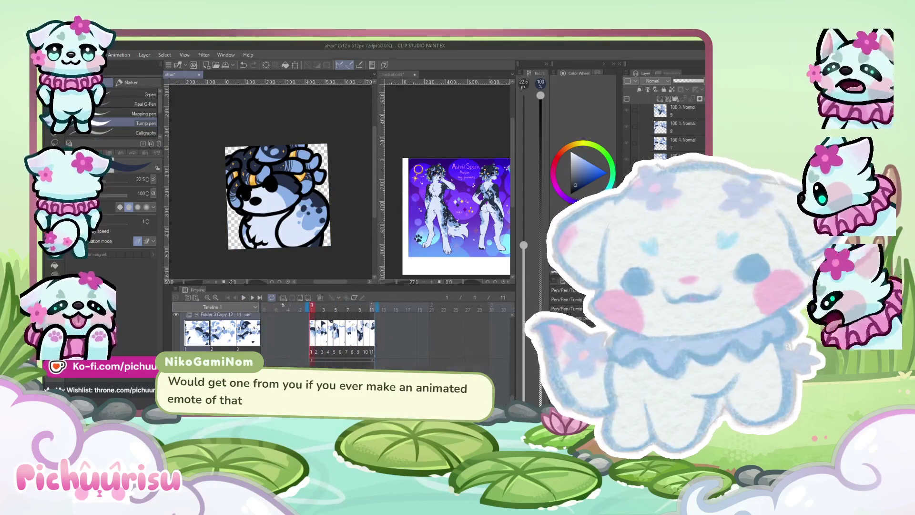
# Zoom in and out to check the art, then advance to frame 2
pyautogui.scroll(6, 188, 173)
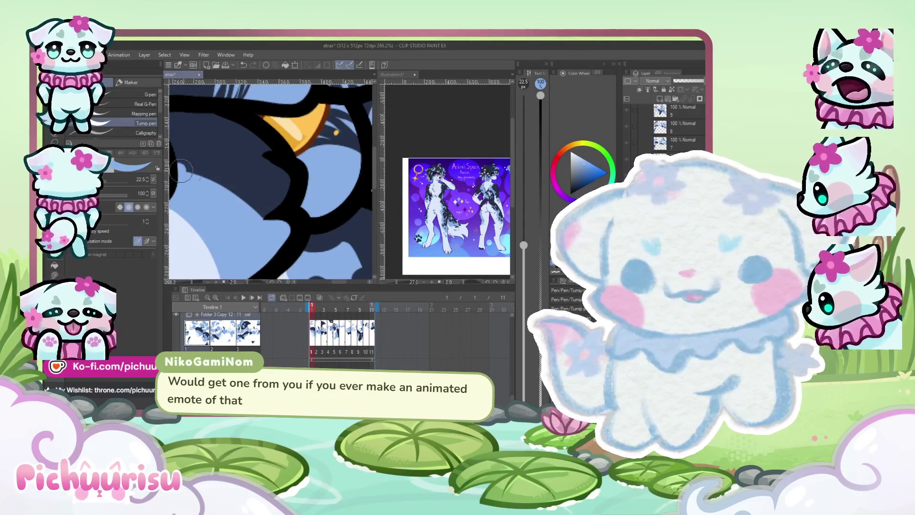
pyautogui.scroll(-2, 202, 165)
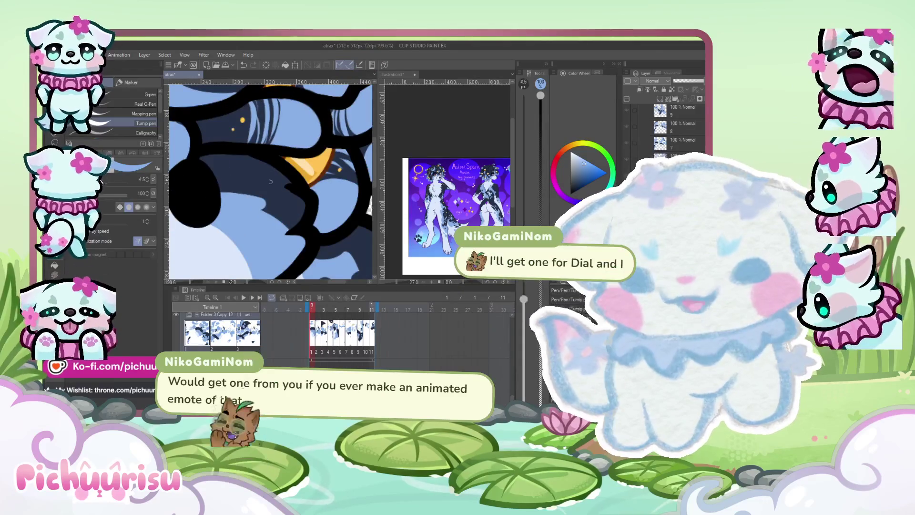
pyautogui.scroll(1, 205, 176)
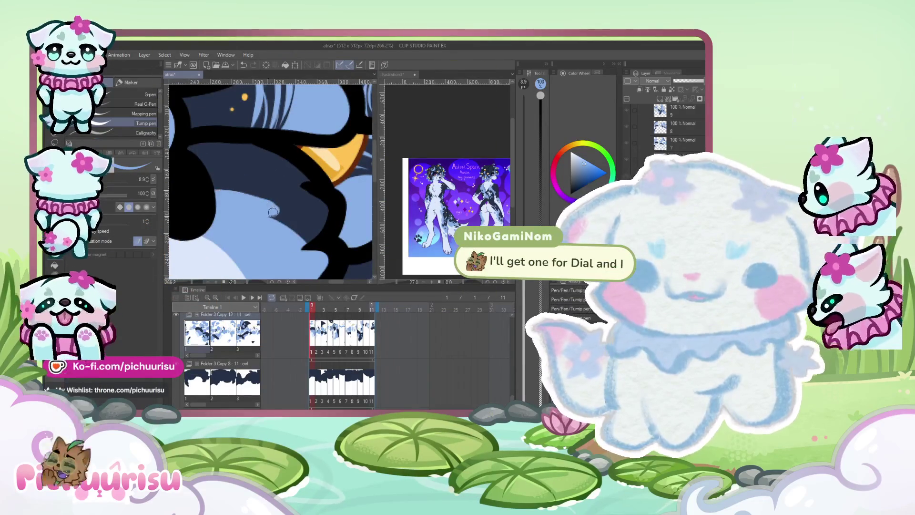
pyautogui.scroll(-4, 211, 194)
pyautogui.scroll(-1, 211, 194)
pyautogui.scroll(2, 210, 193)
pyautogui.scroll(-3, 211, 194)
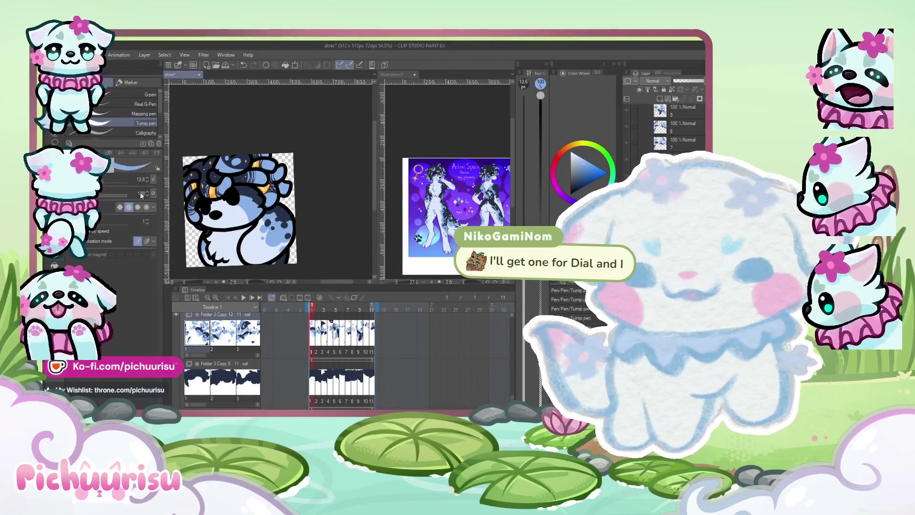
pyautogui.scroll(3, 280, 239)
pyautogui.scroll(-2, 280, 239)
pyautogui.scroll(1, 280, 240)
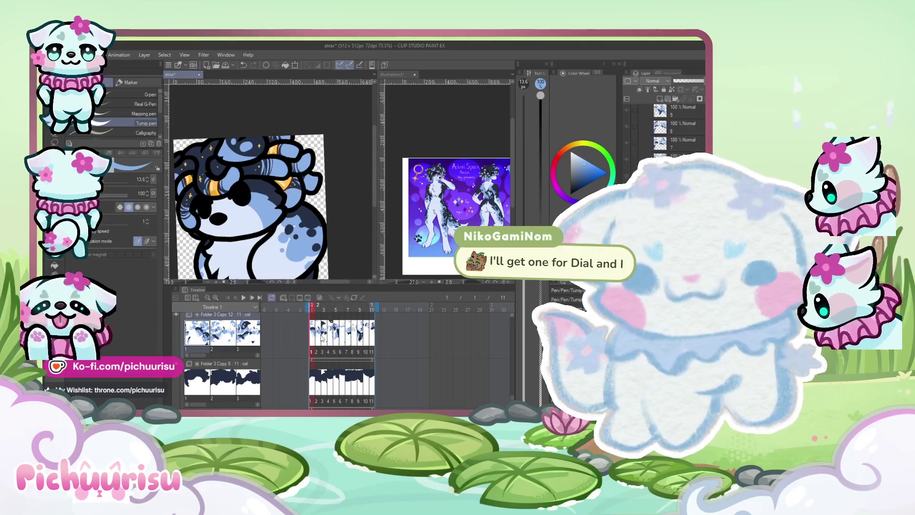
pyautogui.press('Right')
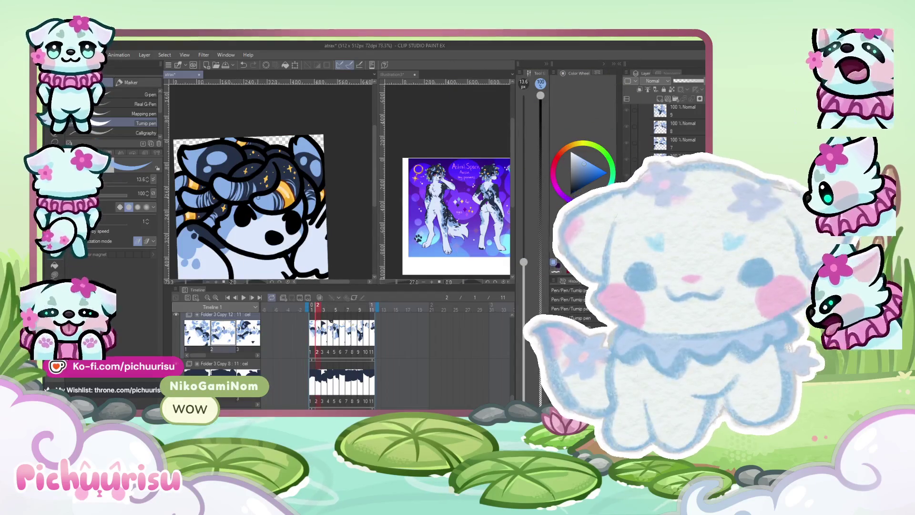
# Zoom and pan around frame 2 to inspect the drawing
pyautogui.scroll(3, 233, 207)
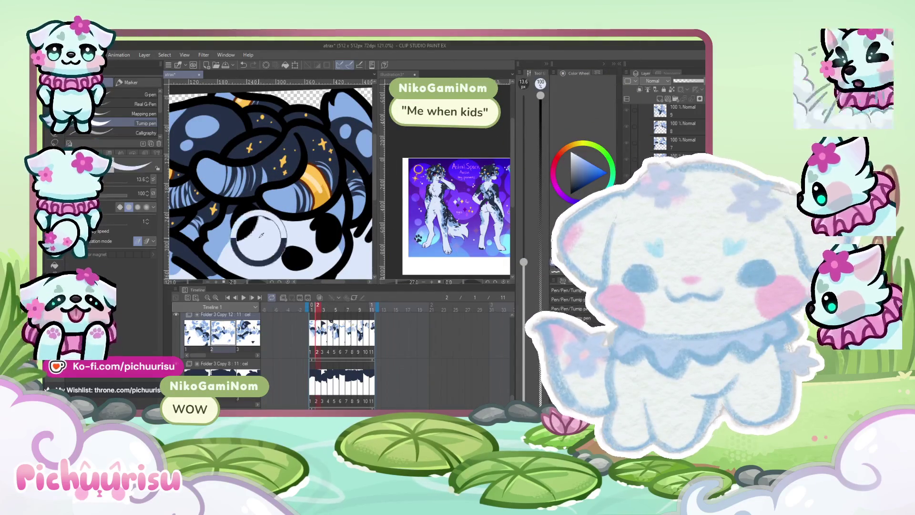
pyautogui.scroll(3, 240, 210)
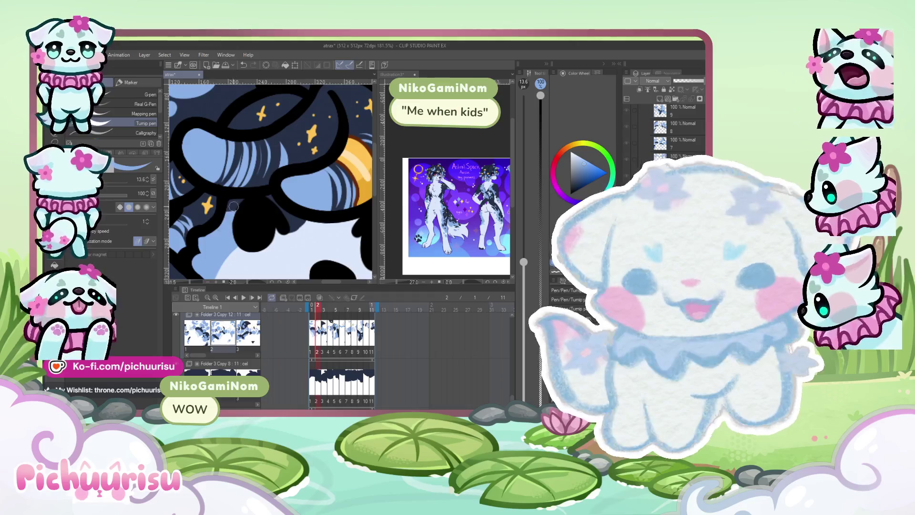
pyautogui.hscroll(5, 262, 207)
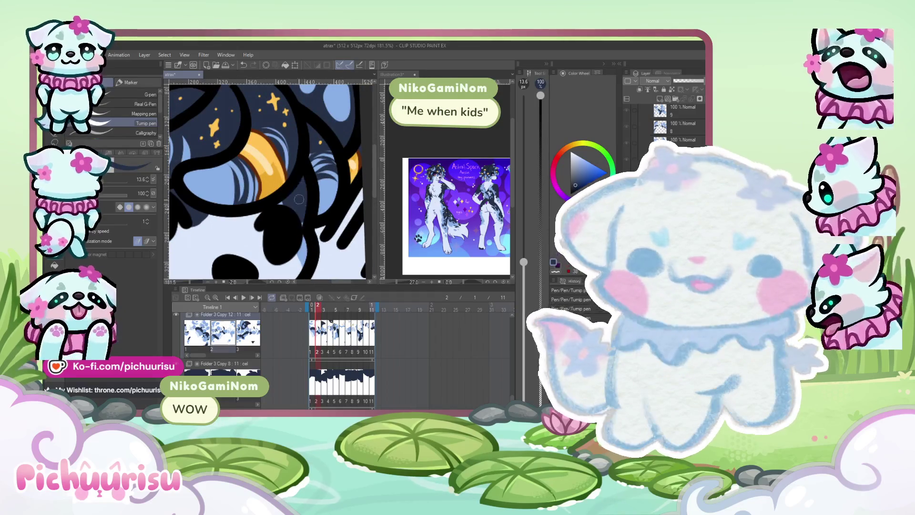
pyautogui.scroll(-4, 276, 207)
pyautogui.scroll(2, 258, 215)
pyautogui.scroll(1, 295, 203)
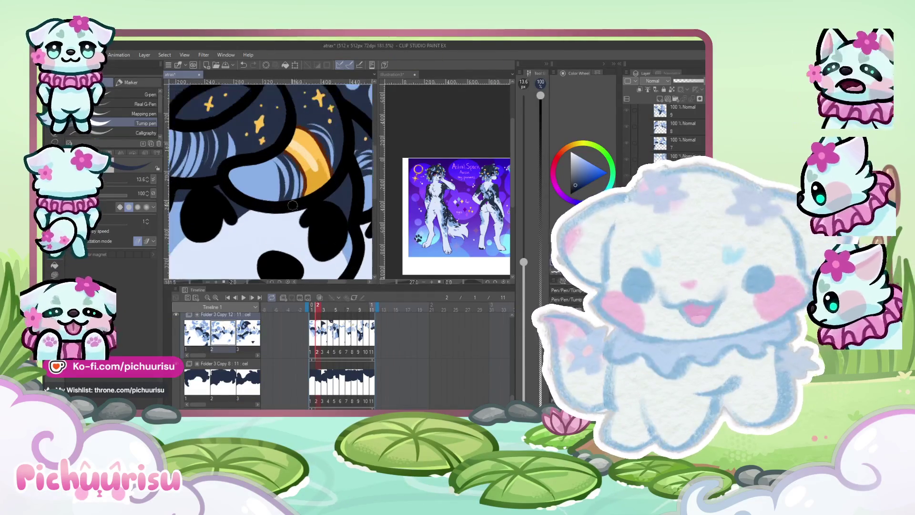
pyautogui.scroll(-3, 305, 203)
pyautogui.scroll(2, 253, 176)
pyautogui.scroll(-2, 233, 203)
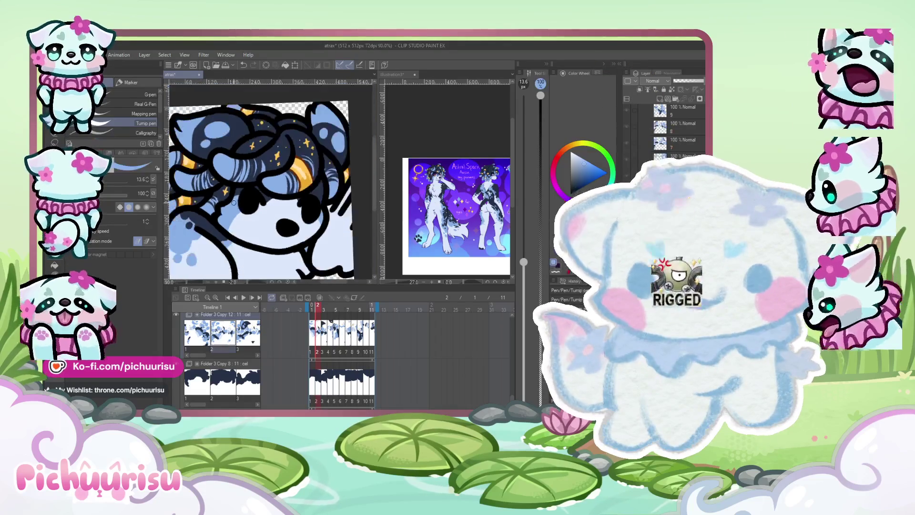
pyautogui.scroll(-2, 269, 233)
# Jump to frame 3 and inspect it up close
pyautogui.click(327, 339)
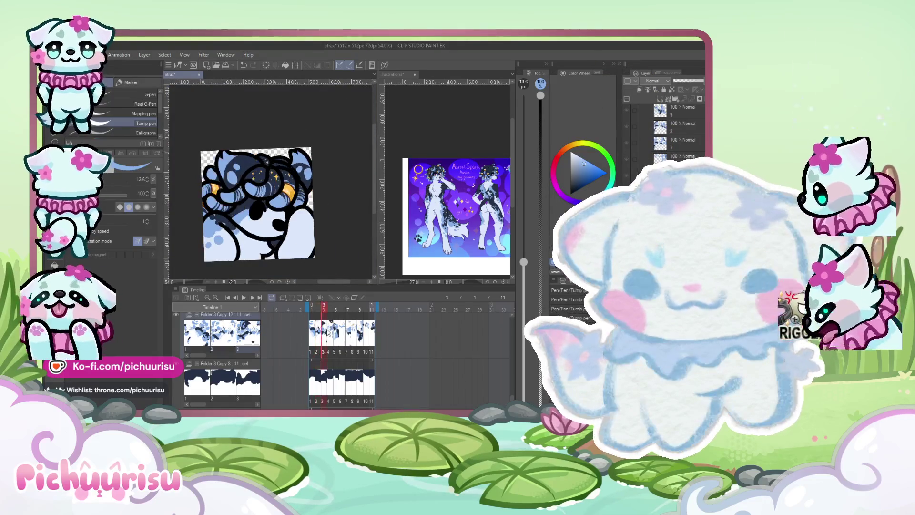
pyautogui.scroll(4, 242, 224)
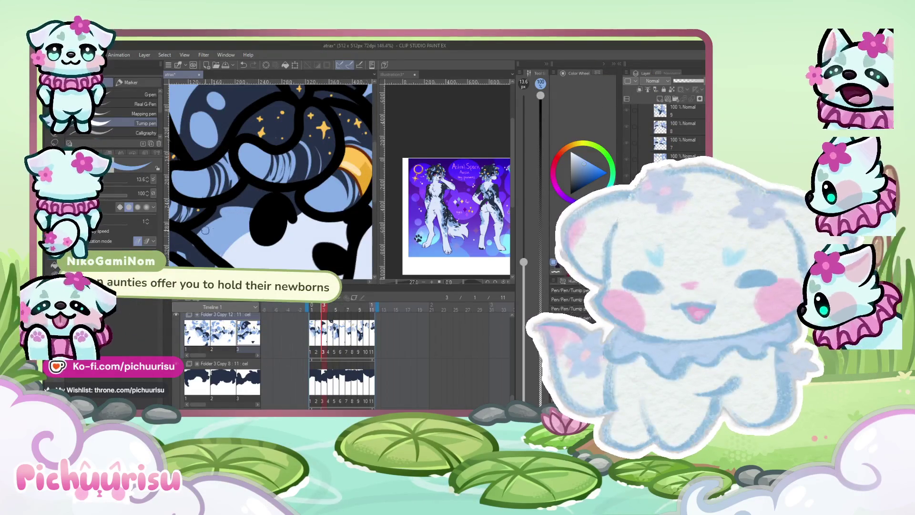
pyautogui.scroll(-1, 219, 224)
pyautogui.scroll(-2, 209, 219)
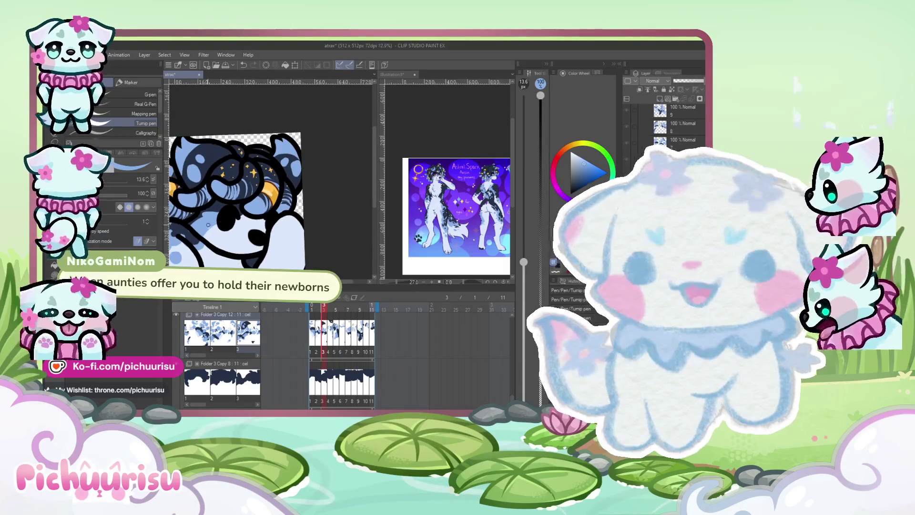
pyautogui.scroll(-1, 227, 221)
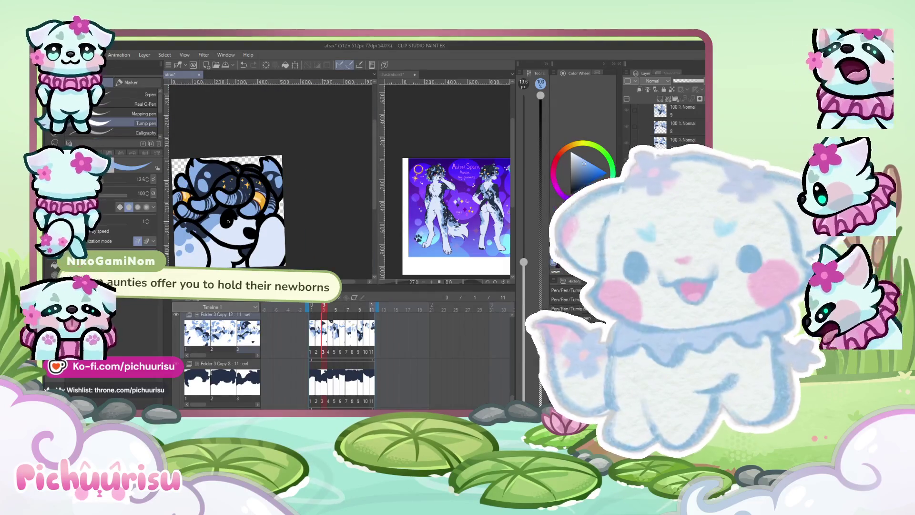
pyautogui.scroll(5, 206, 227)
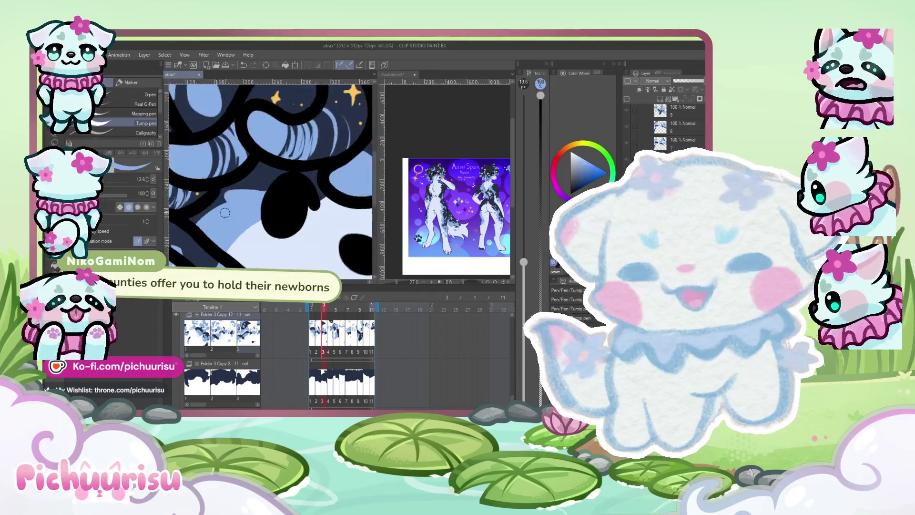
pyautogui.scroll(2, 206, 227)
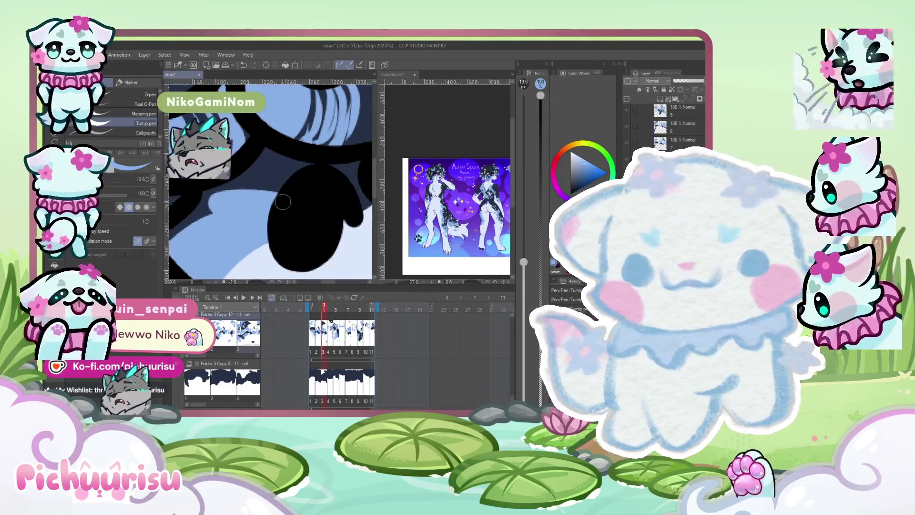
pyautogui.scroll(-3, 221, 203)
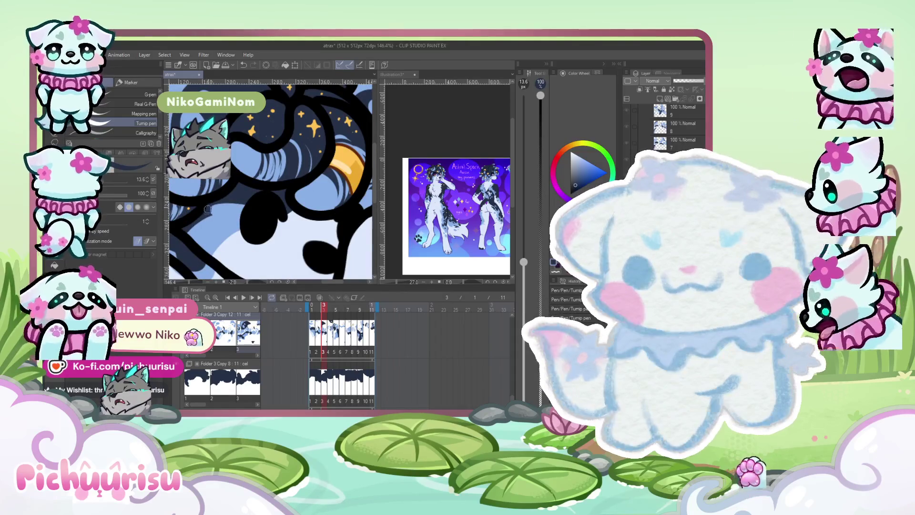
pyautogui.scroll(-4, 238, 206)
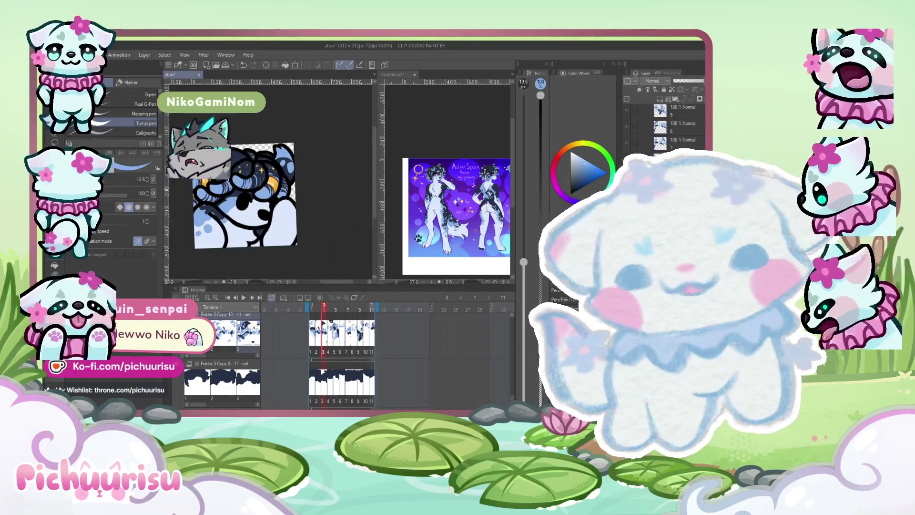
pyautogui.scroll(4, 232, 190)
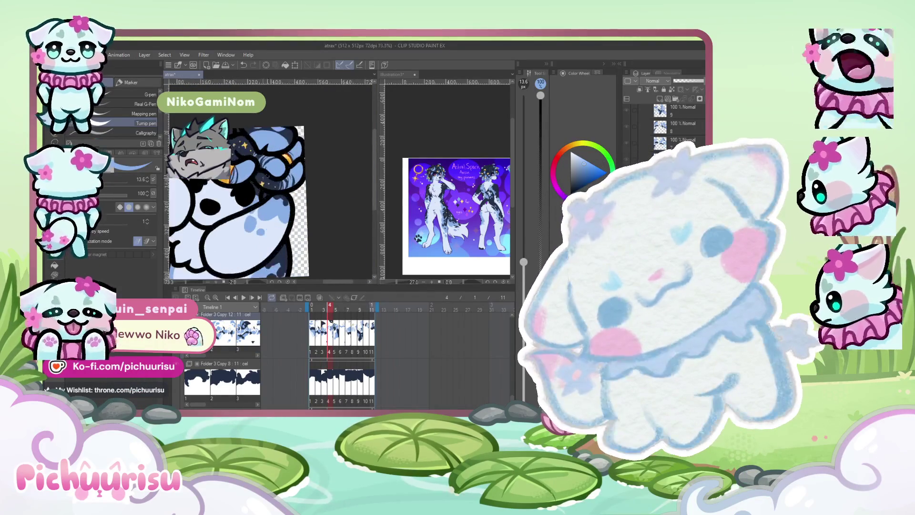
pyautogui.scroll(-2, 234, 185)
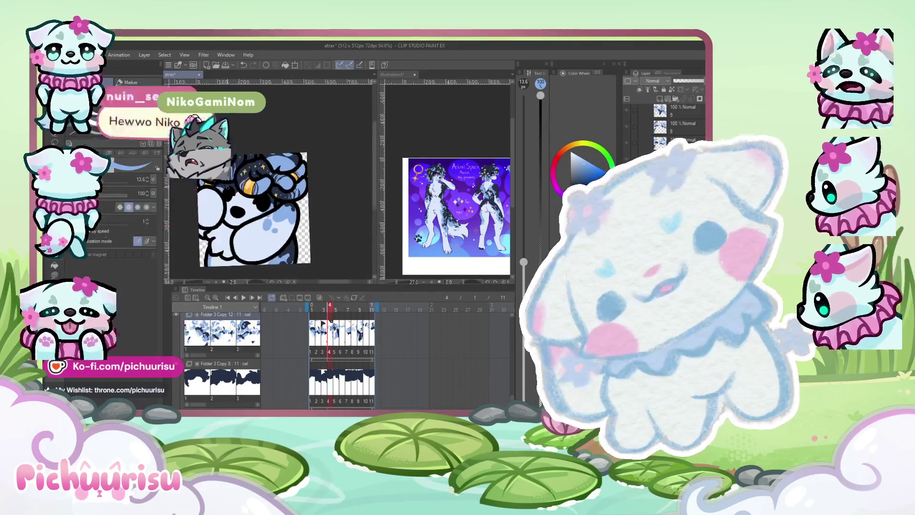
pyautogui.scroll(4, 213, 187)
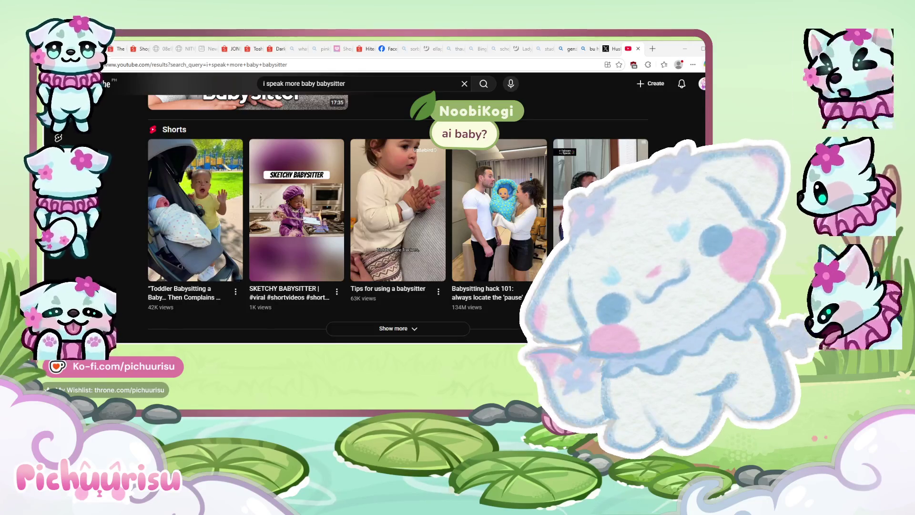
# Scroll the babysitter search results and pause the playing SKETCHY BABYSITTER Short
pyautogui.scroll(3, 427, 216)
pyautogui.scroll(-4, 428, 215)
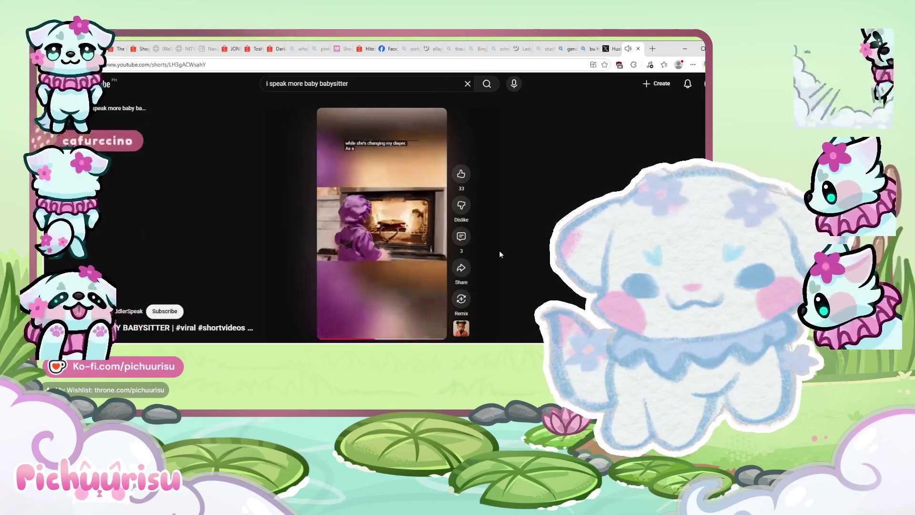
pyautogui.click(411, 188)
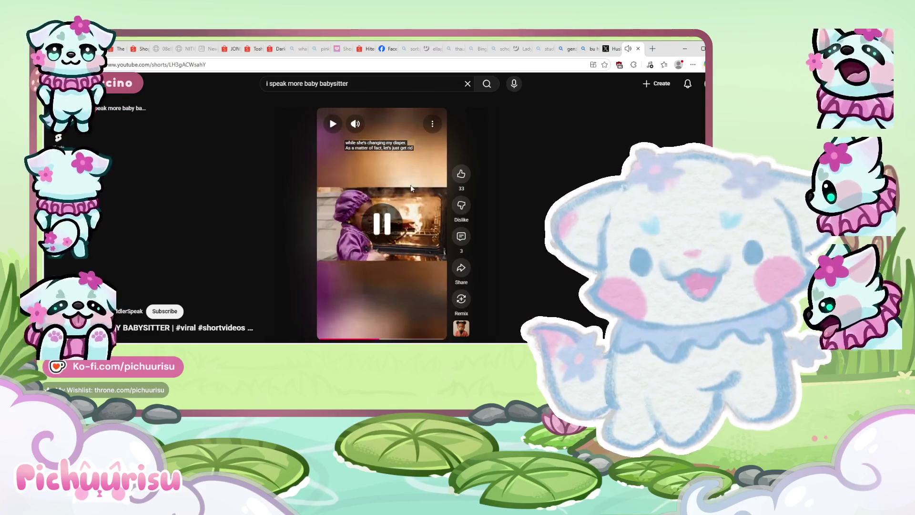